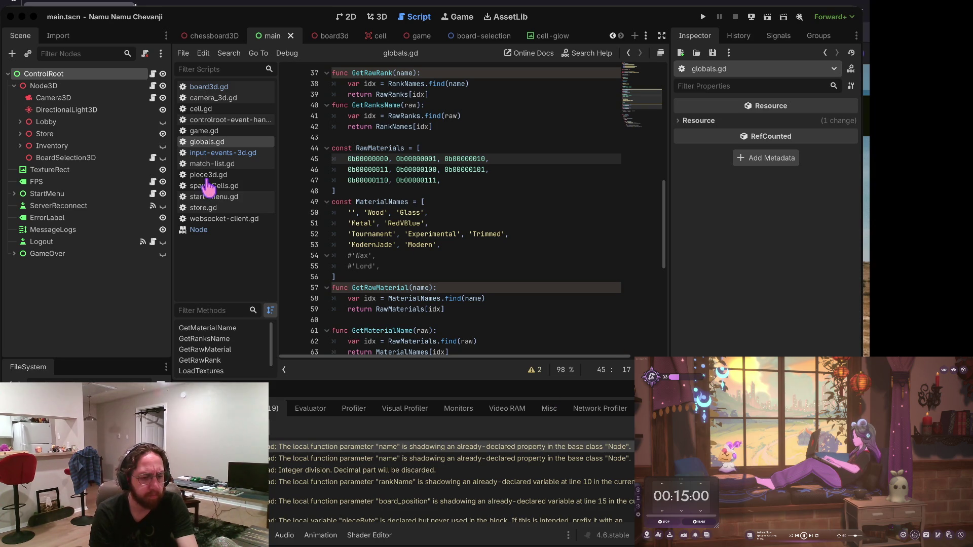
Hide BoardSelection3D with its eye icon in the Scene dock.
left_click(163, 157)
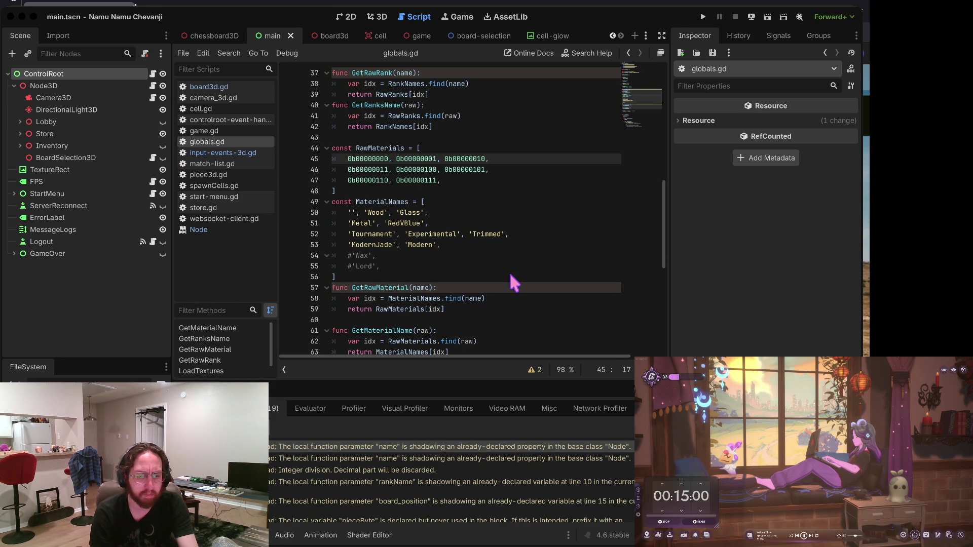
key("ctrl+Right")
key("ctrl+Right")
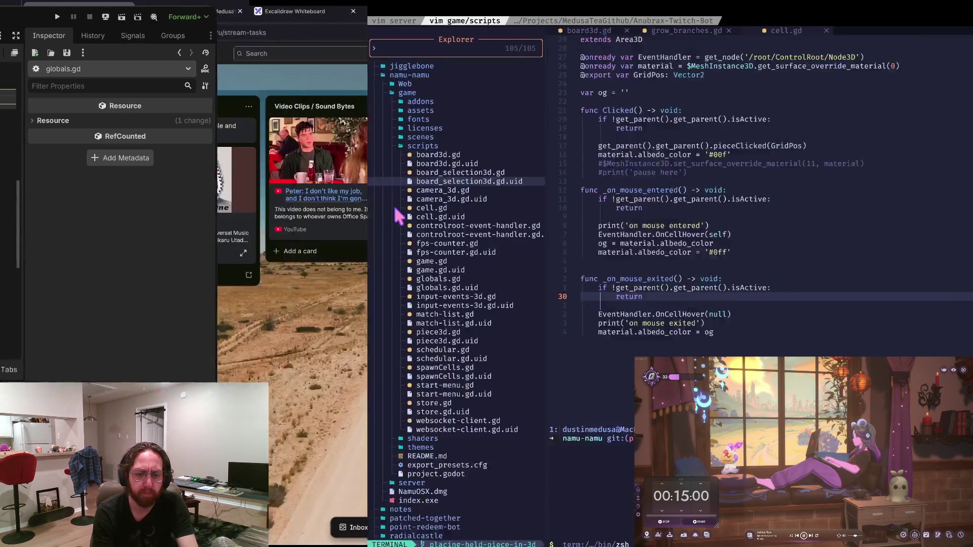
Load the StreamWeasels article on the Twitch Client ID and Client Secret in a new tab.
key("ctrl+t")
key("ctrl+v")
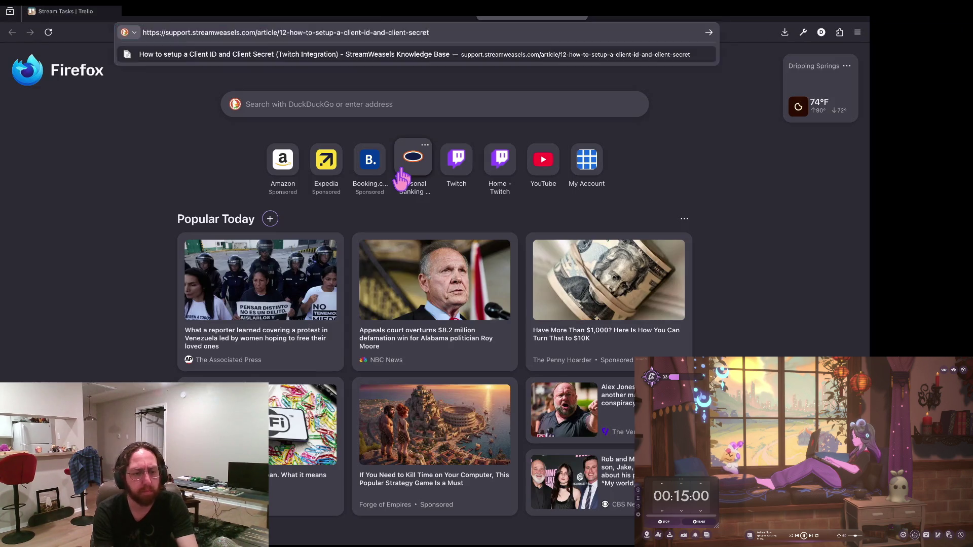
key("Return")
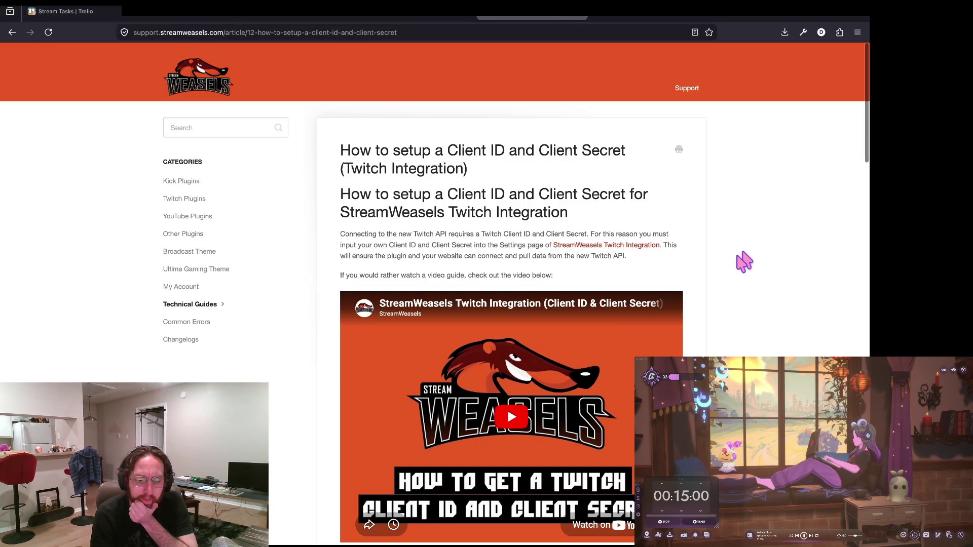
Read through the article, then return to the new tab page.
scroll(733, 282, "down", 2)
scroll(733, 283, "down", 2)
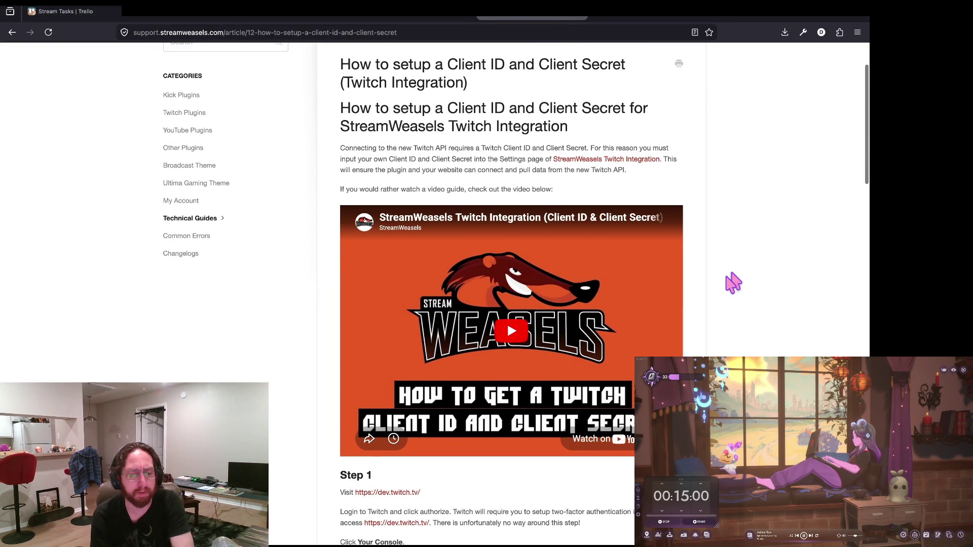
scroll(733, 283, "down", 5)
scroll(471, 348, "down", 2)
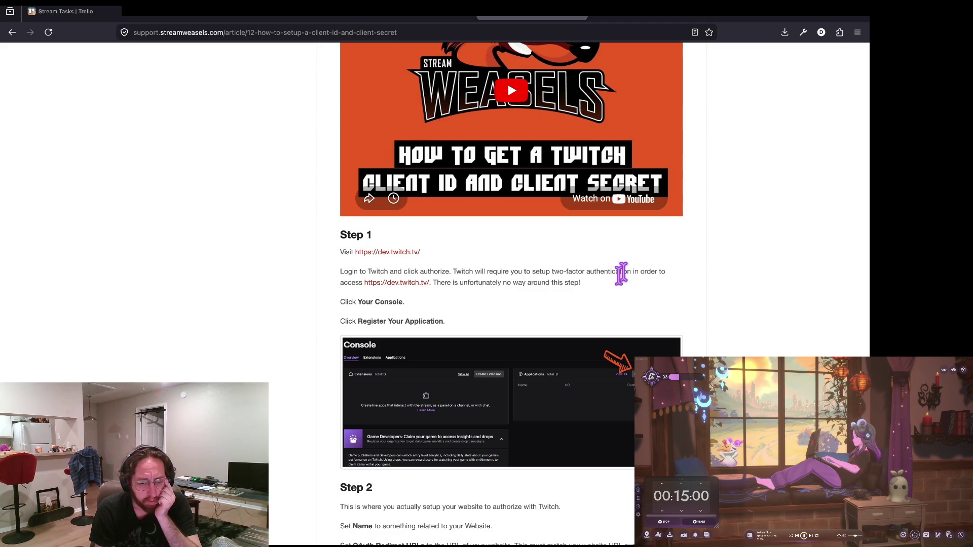
scroll(620, 271, "up", 5)
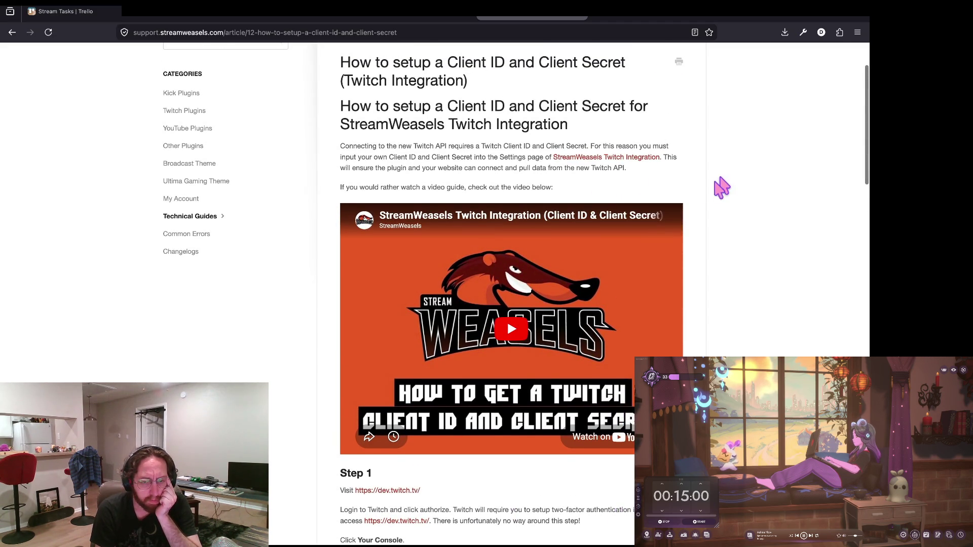
scroll(709, 189, "up", 1)
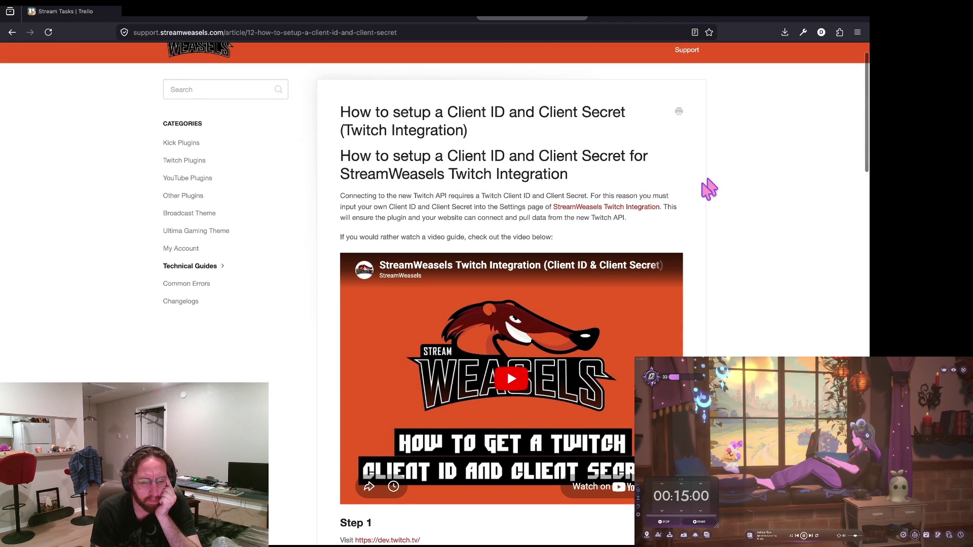
left_click_drag(588, 188, 374, 179)
left_click(353, 195)
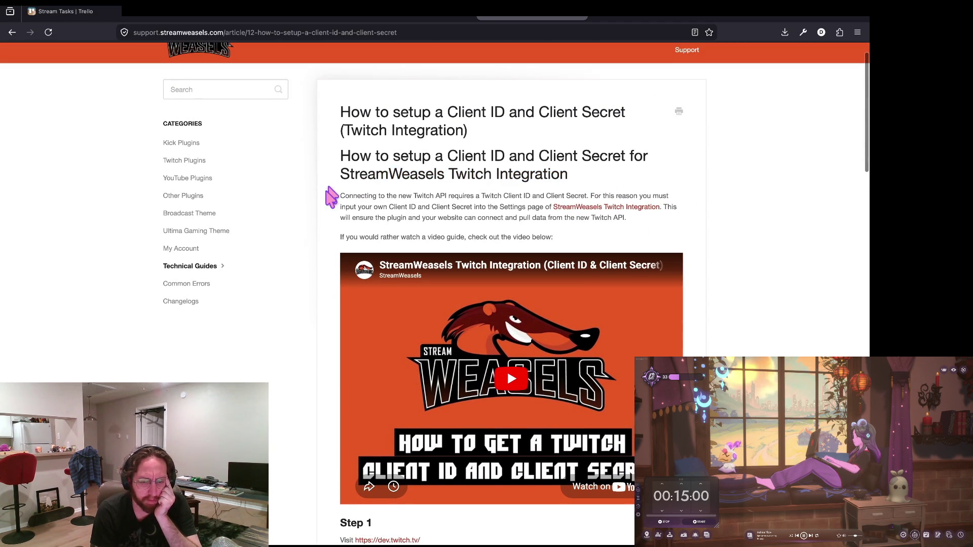
key("alt+Left")
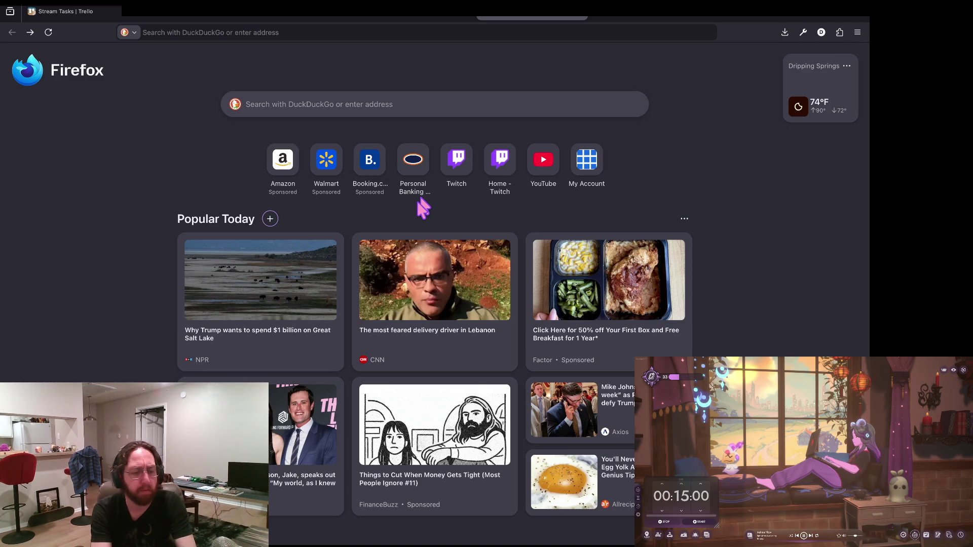
Search the web for 'twitch application client secret'.
key("ctrl+l")
type("twitch")
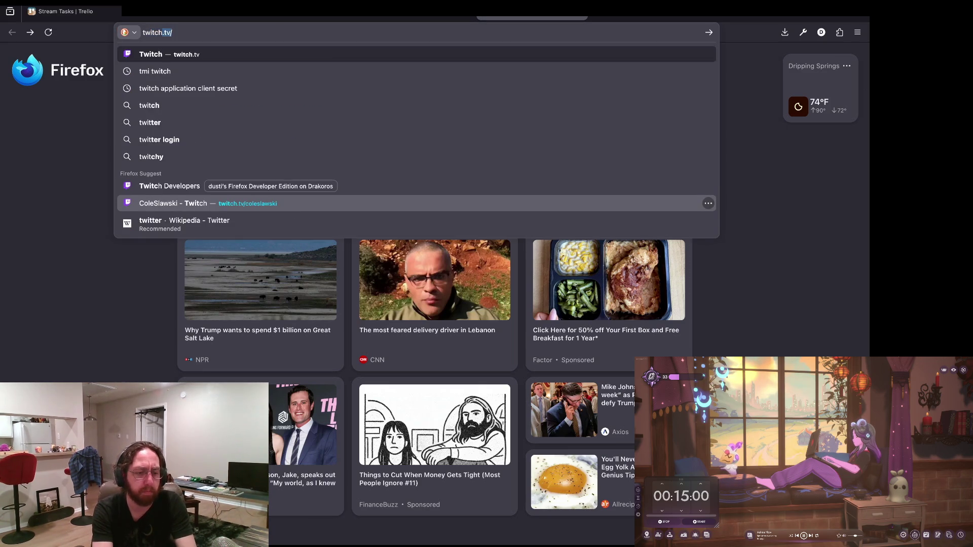
type(" application ")
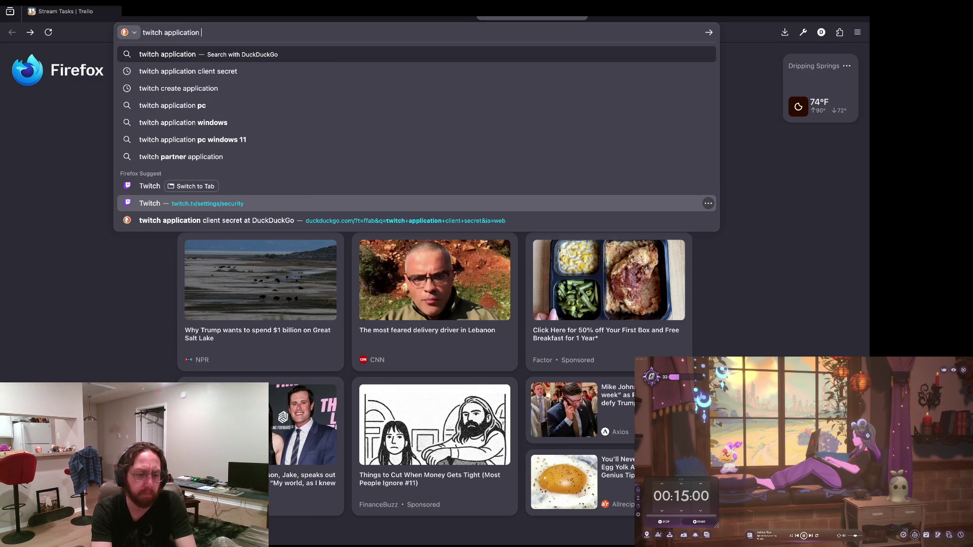
type("client secret")
key("Return")
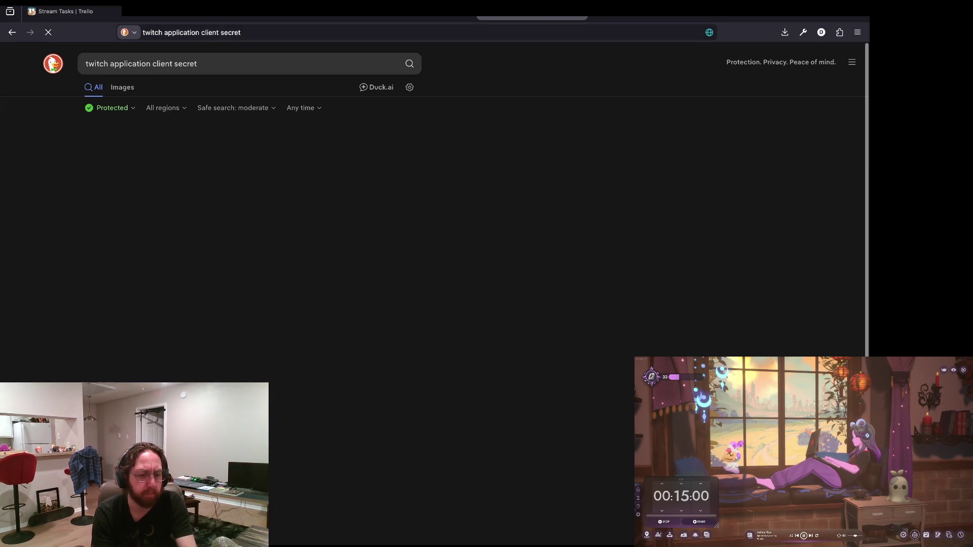
Add 'client id' to the DuckDuckGo query and open the 'How to get a client secret' thread.
left_click(197, 58)
type("client id")
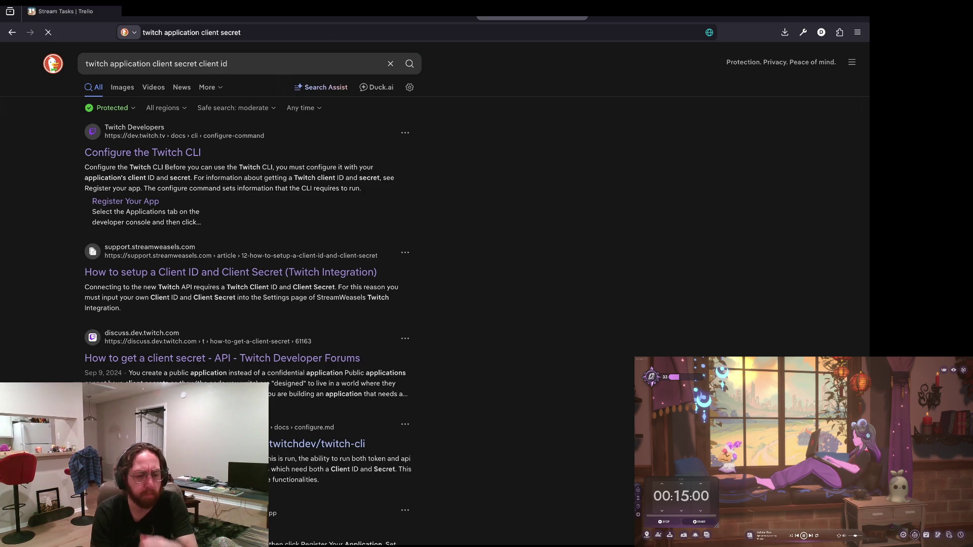
key("Return")
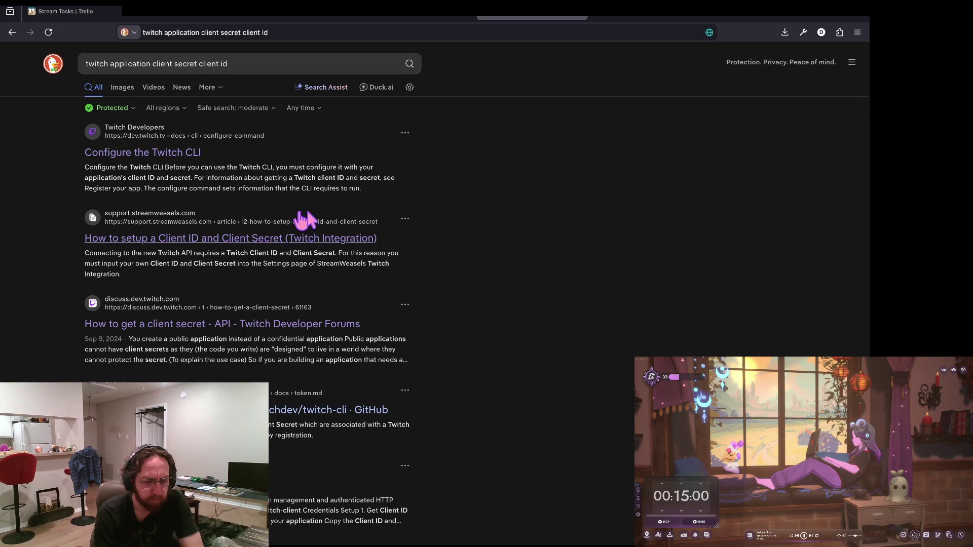
left_click(219, 325)
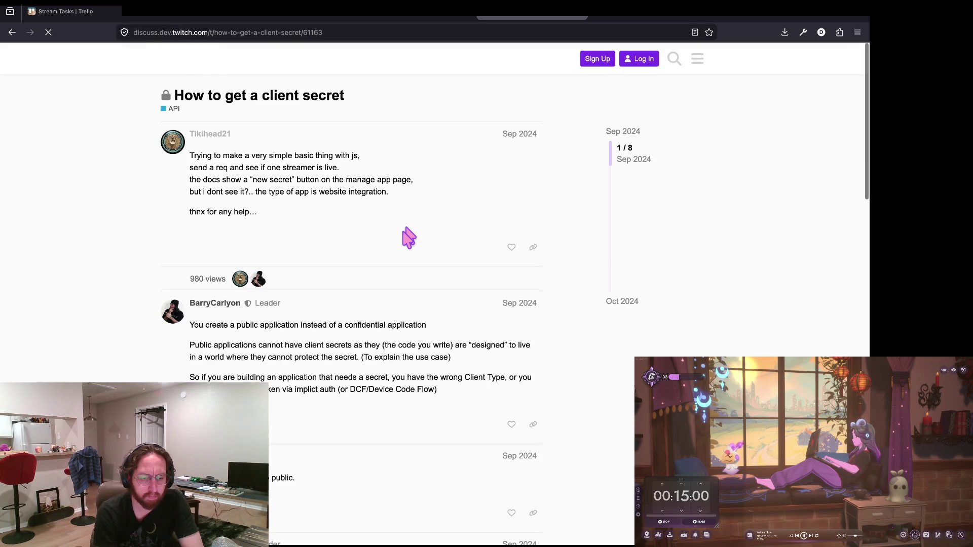
Highlight the replies on public apps lacking client secrets and needing a confidential app.
scroll(131, 325, "down", 1)
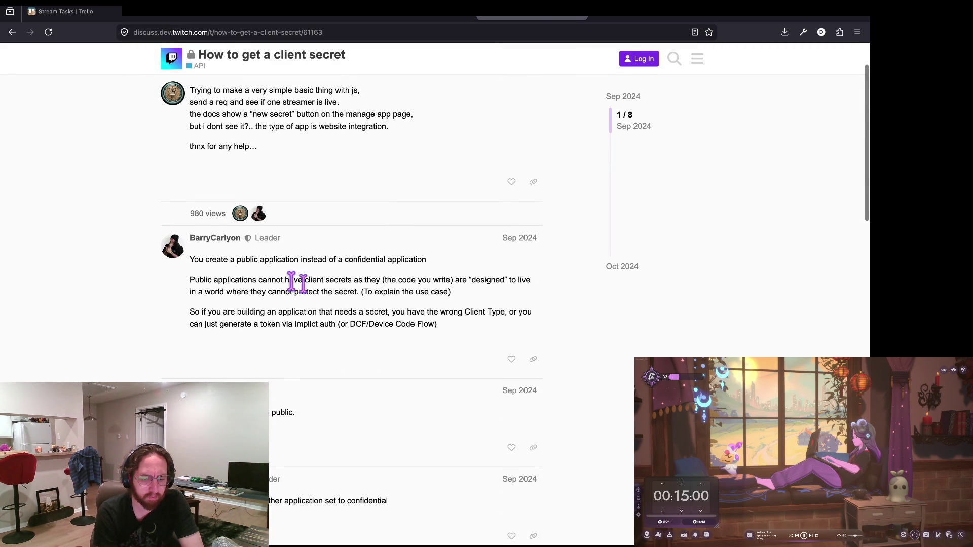
triple_click(349, 260)
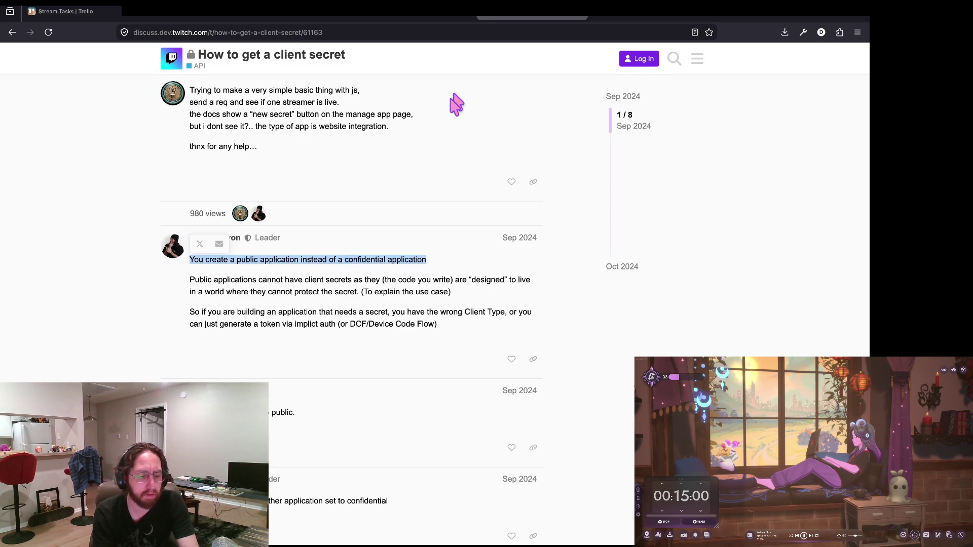
scroll(297, 317, "down", 4)
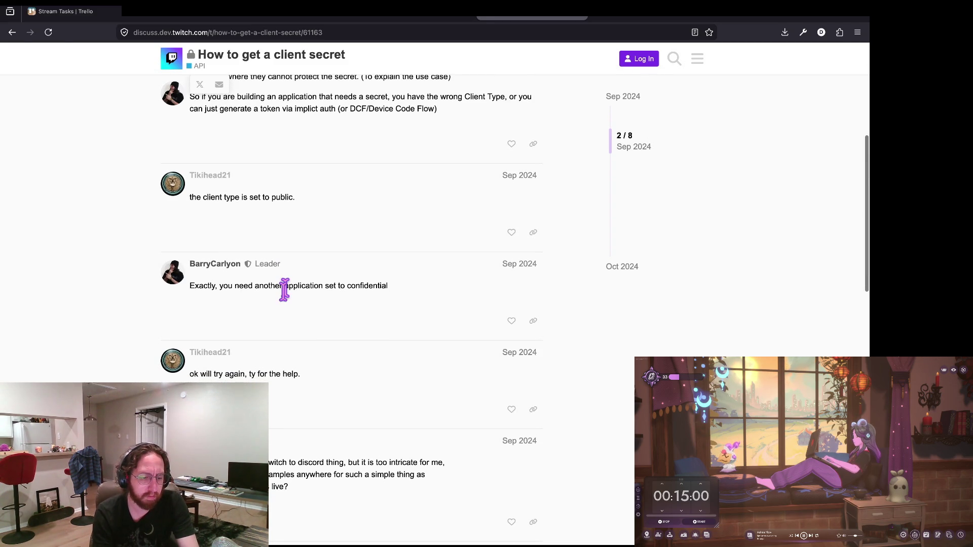
mouse_move(190, 287)
left_mouse_down()
mouse_move(372, 287)
mouse_move(400, 298)
left_mouse_up()
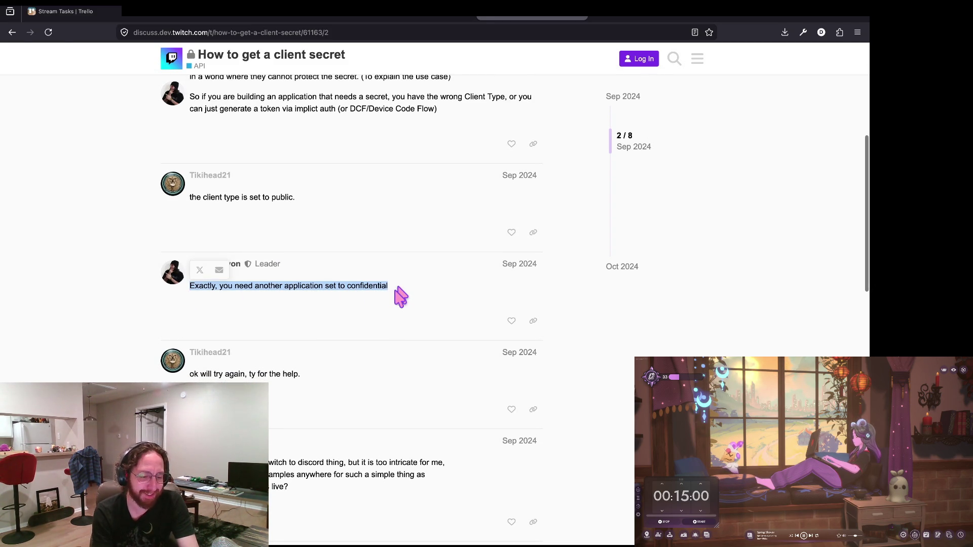
scroll(400, 297, "up", 3)
scroll(400, 296, "up", 2)
left_click_drag(223, 281, 426, 281)
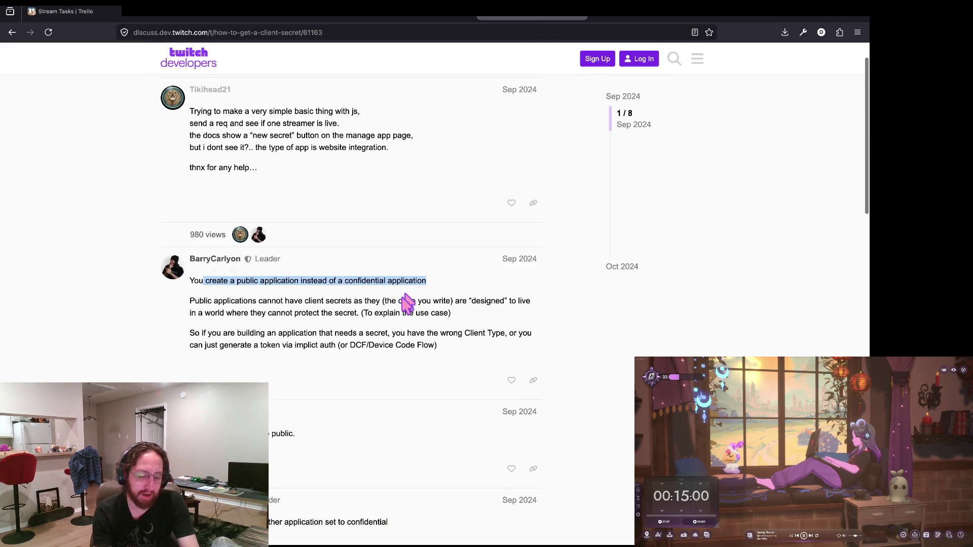
Scroll through the rest of the thread, glance at the GitHub tab, and come back.
scroll(201, 302, "down", 1)
left_click(292, 310)
scroll(292, 310, "down", 10)
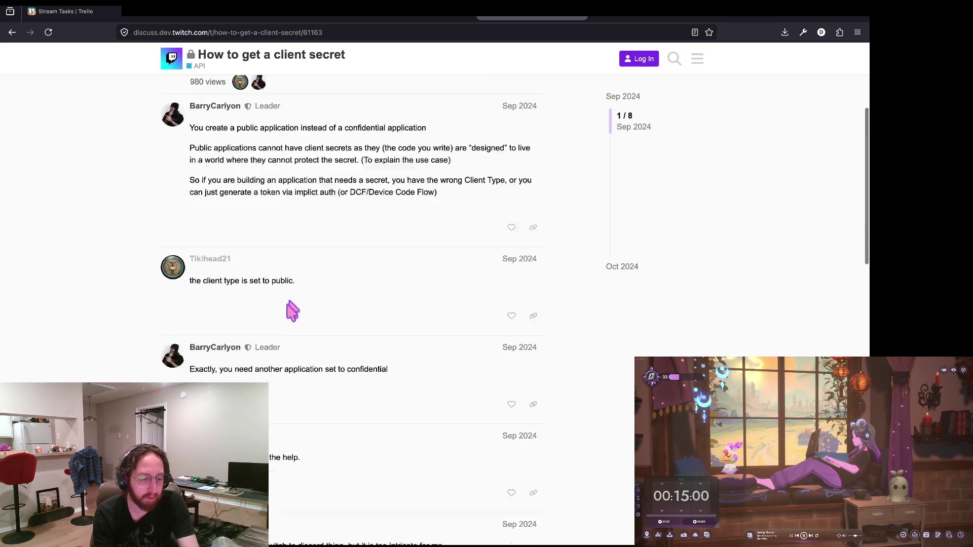
scroll(292, 310, "down", 5)
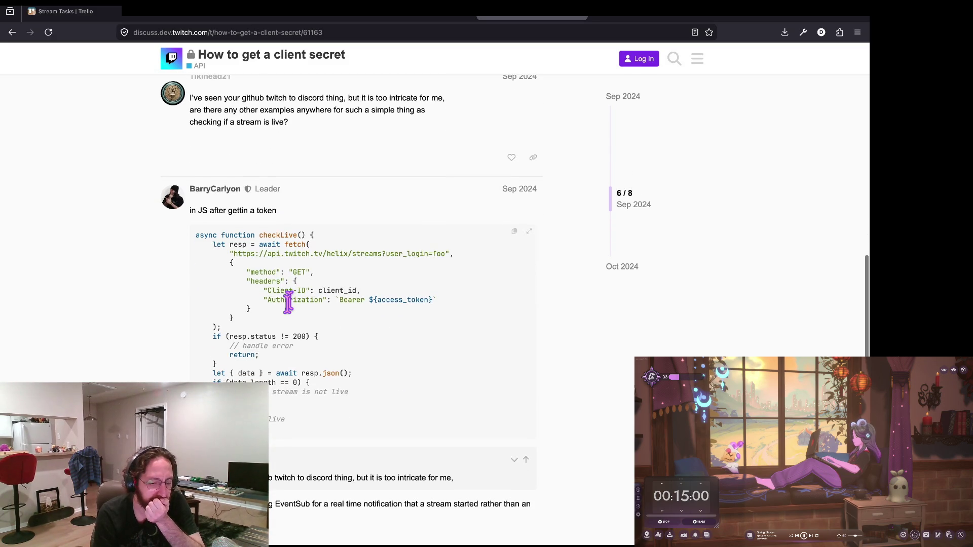
scroll(395, 233, "up", 15)
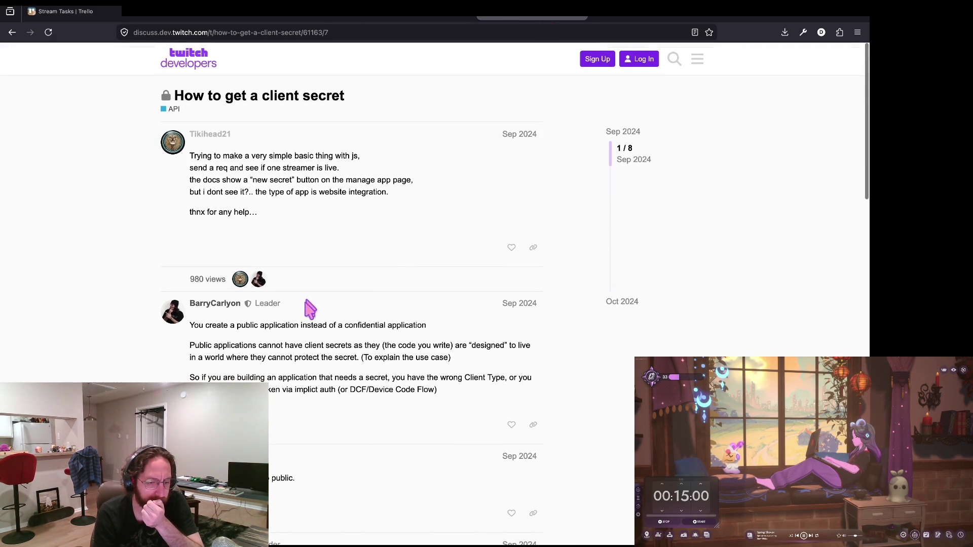
left_click(555, 13)
left_click(555, 14)
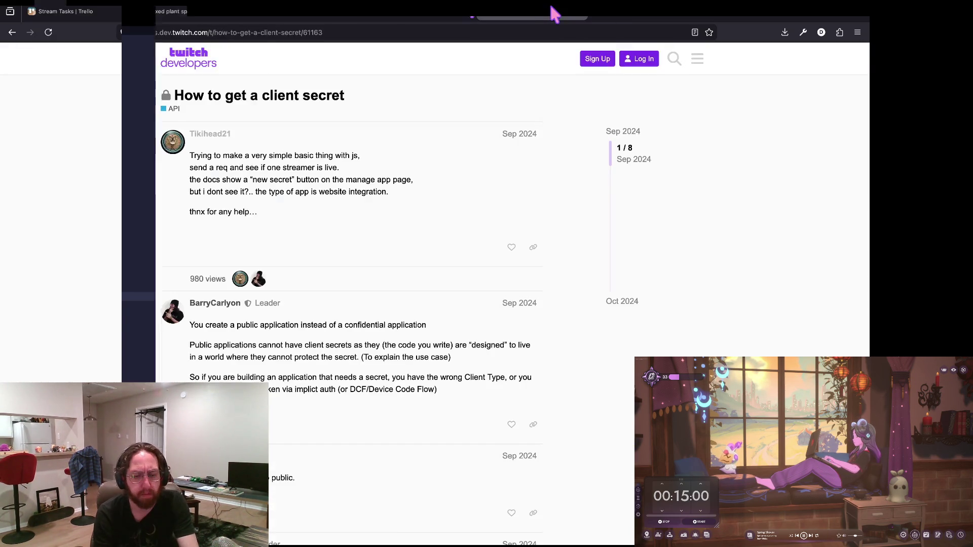
Return to Godot and run Namu Namu Chevanji to its Username login screen.
key("alt+Tab")
key("alt+Tab")
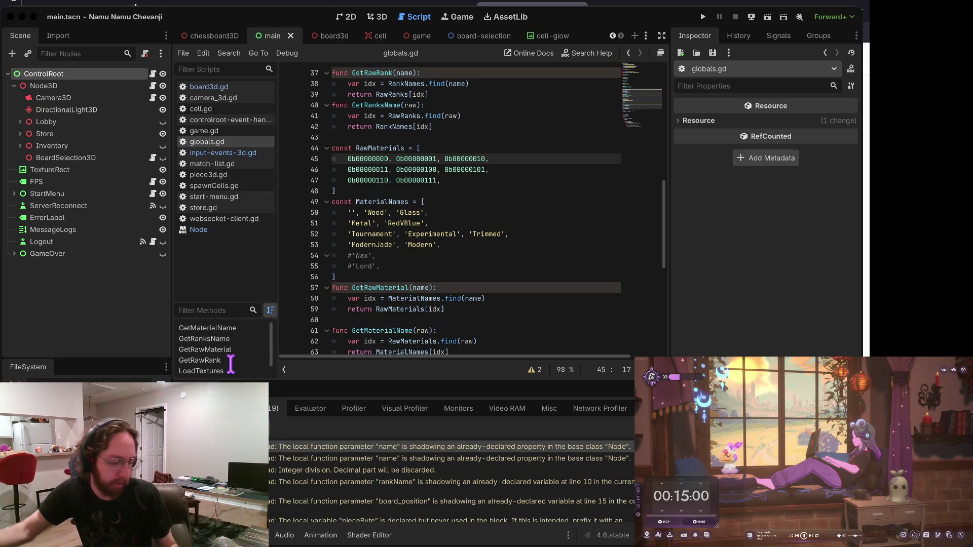
key("super+b")
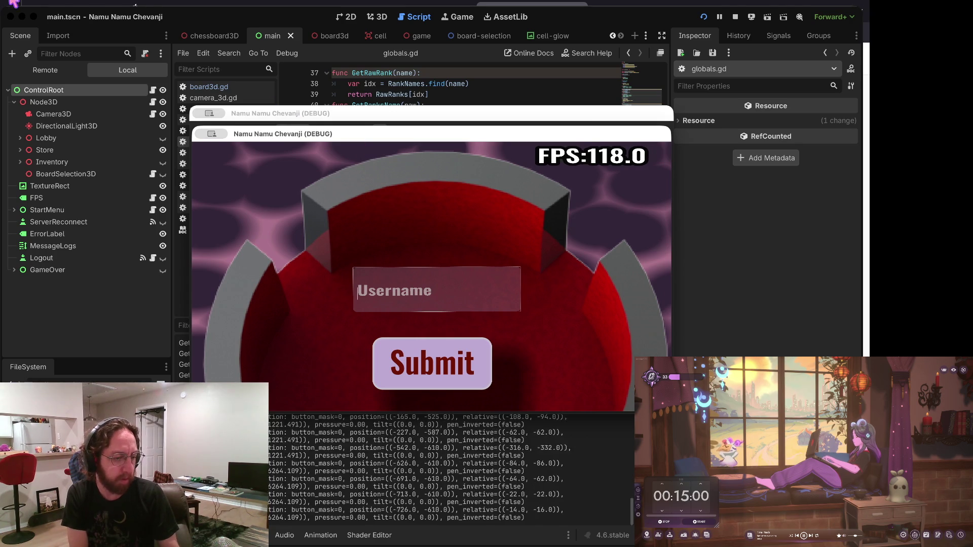
Stop and quit the chess project, then open and run PlantRootSoilTopDown.
left_click(176, 81)
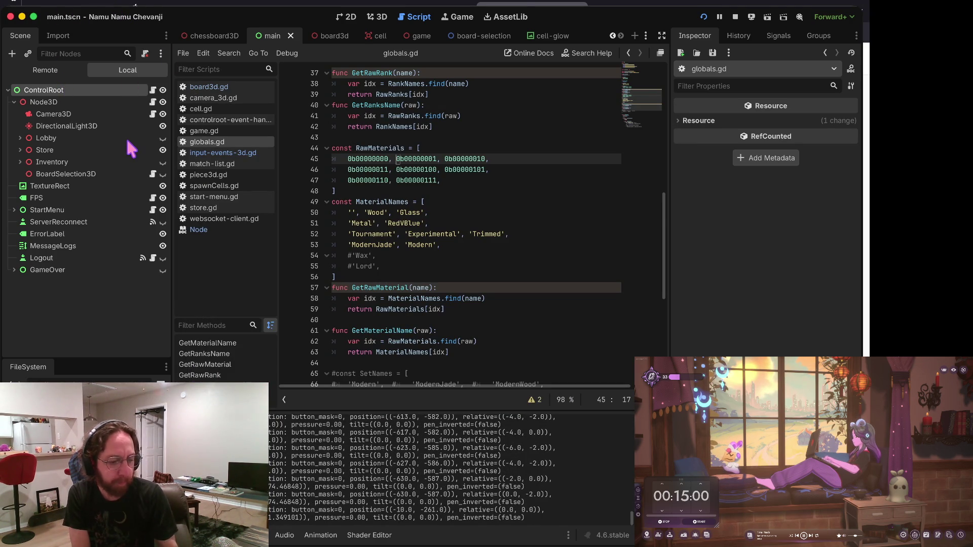
key("super+q")
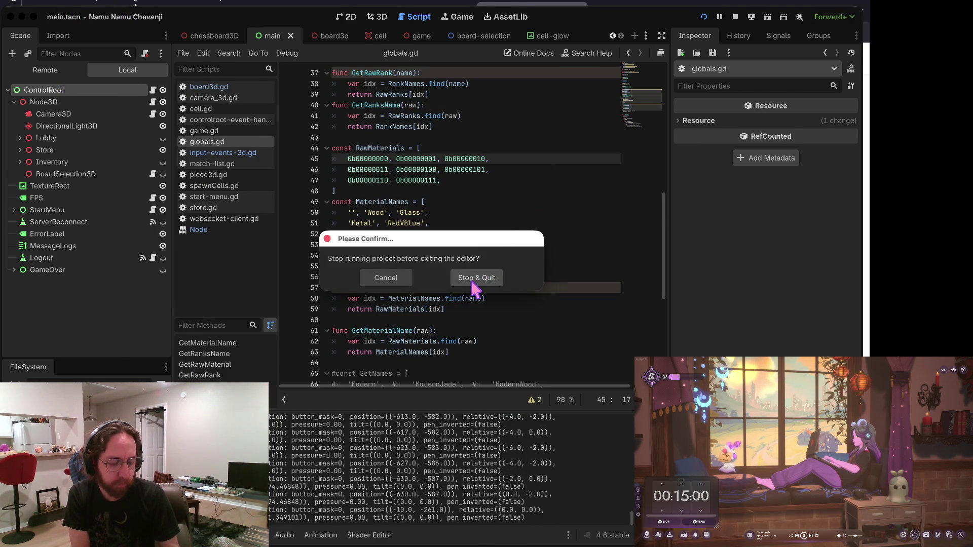
left_click(467, 278)
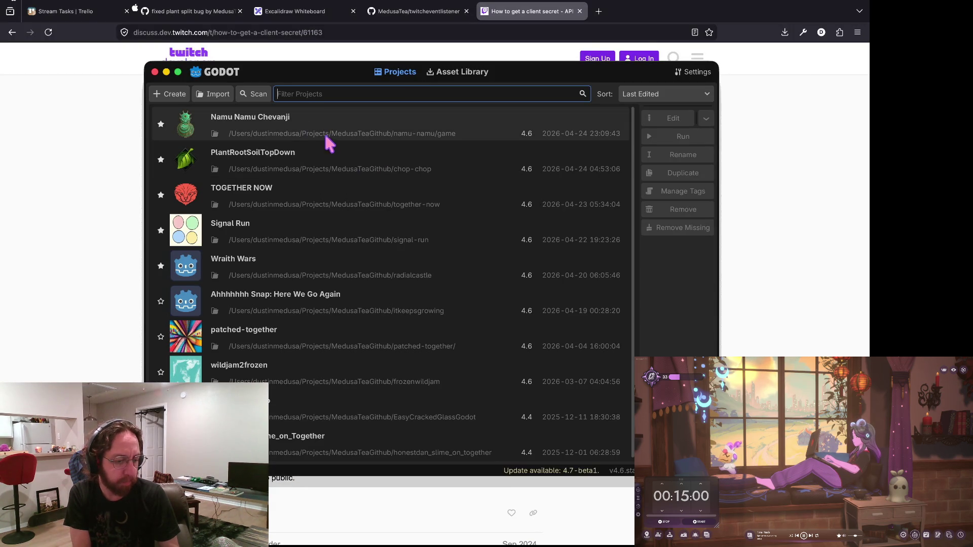
double_click(330, 152)
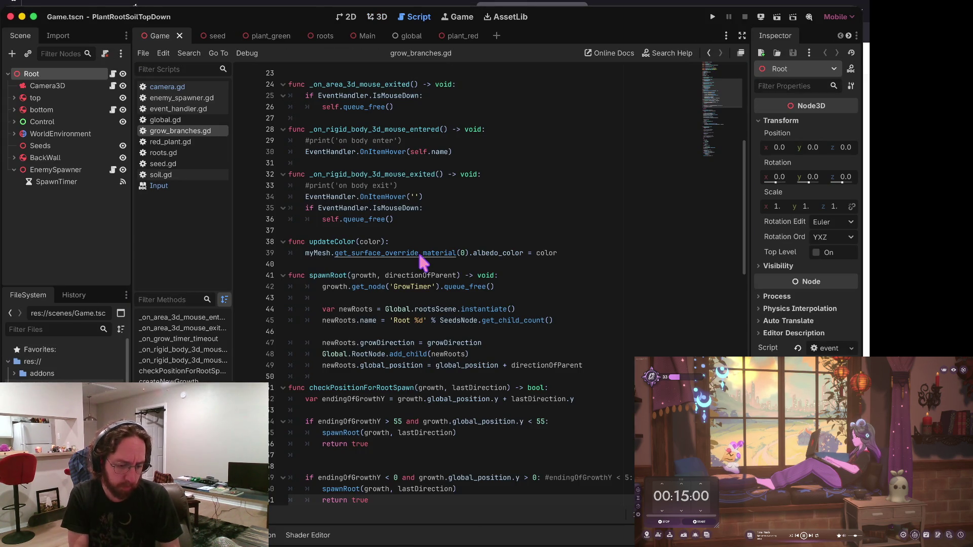
key("super+b")
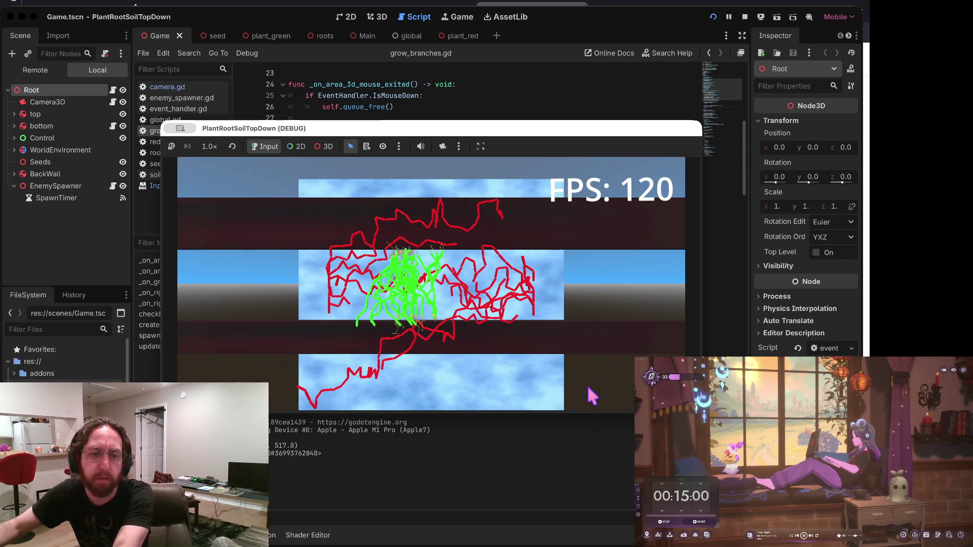
Zoom out in the game window while plants overrun the field.
scroll(592, 396, "down", 2)
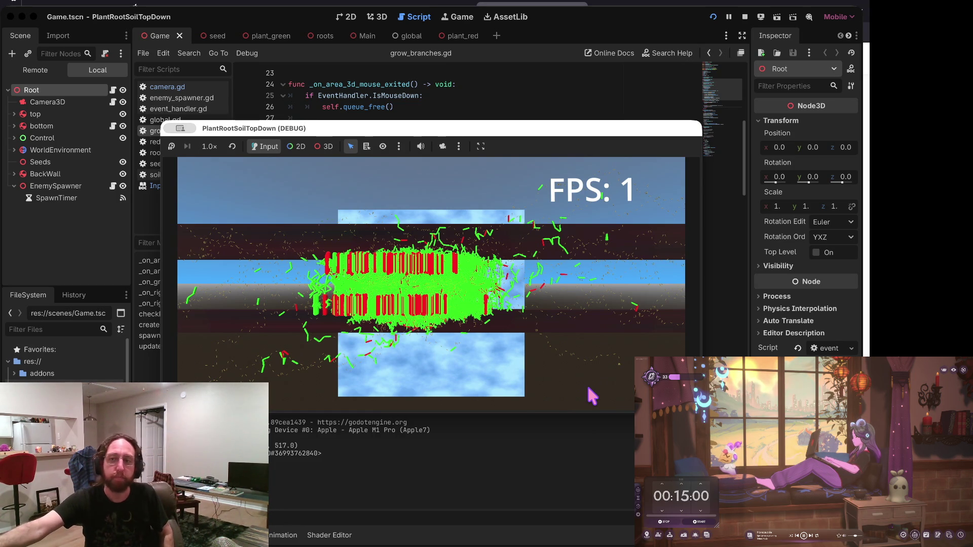
Stop the overgrown run and relaunch PlantRootSoilTopDown fresh.
key("super+period")
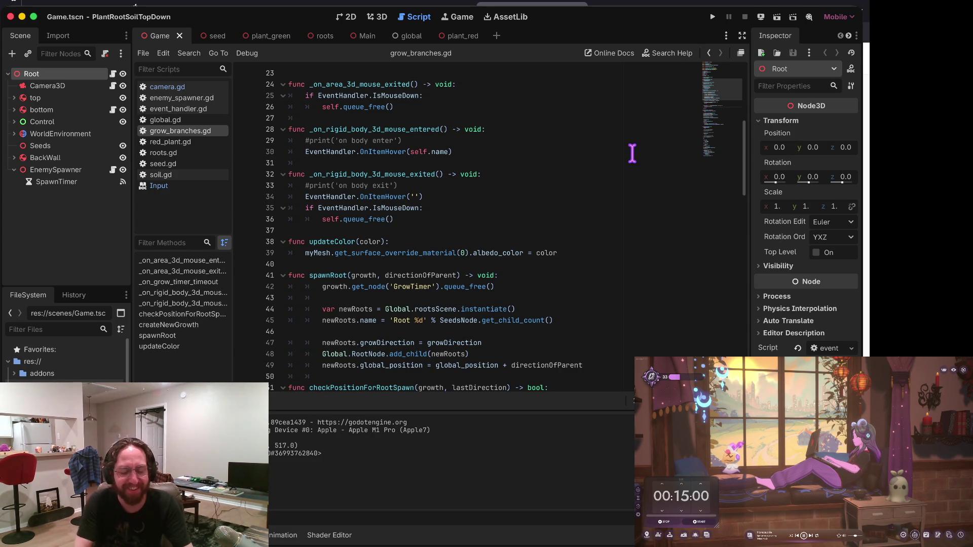
key("super+b")
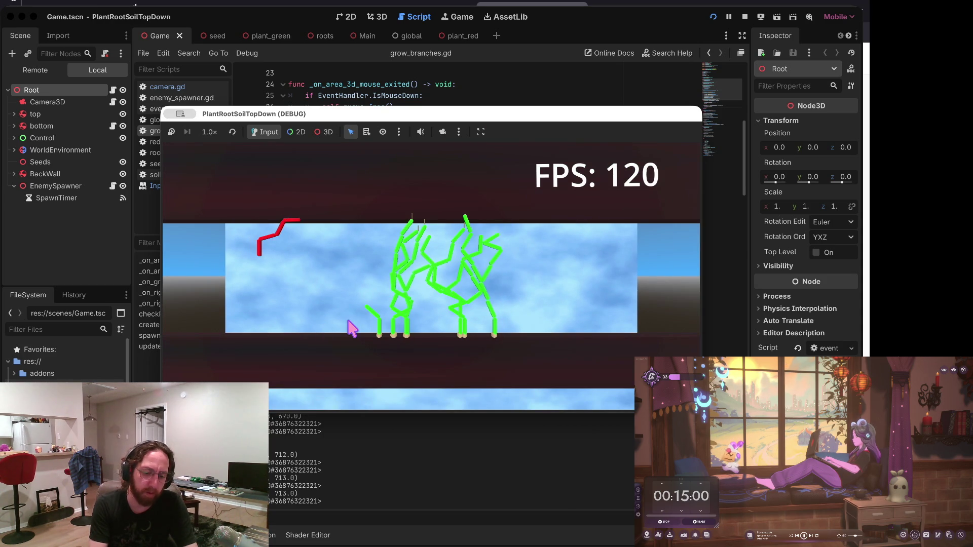
Drop a seed on the soil, let the field overgrow, then stop the game.
left_click(441, 324)
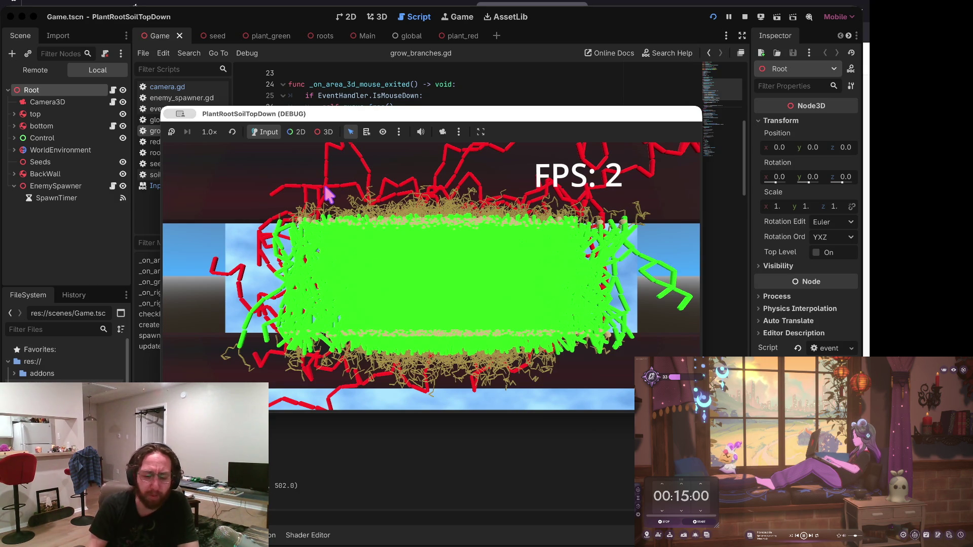
left_click(744, 17)
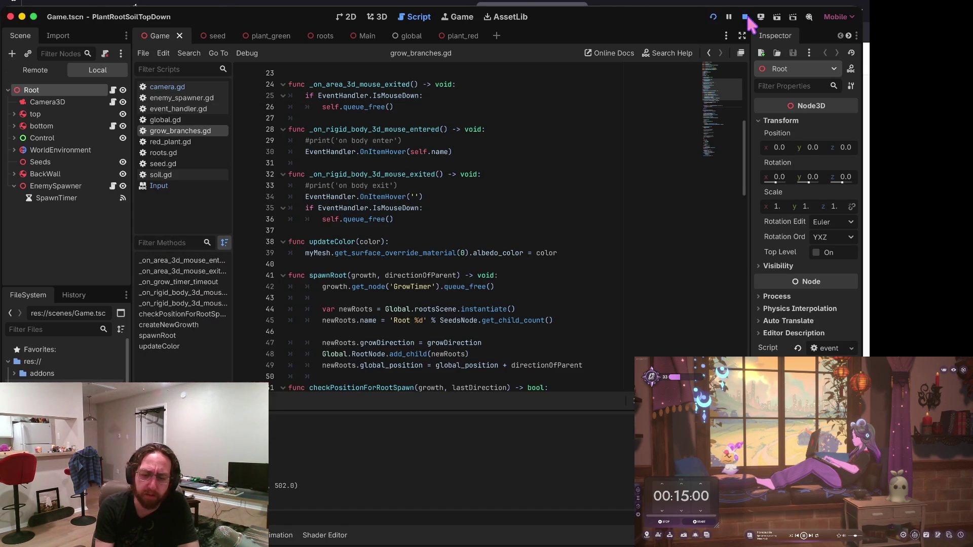
key("super+b")
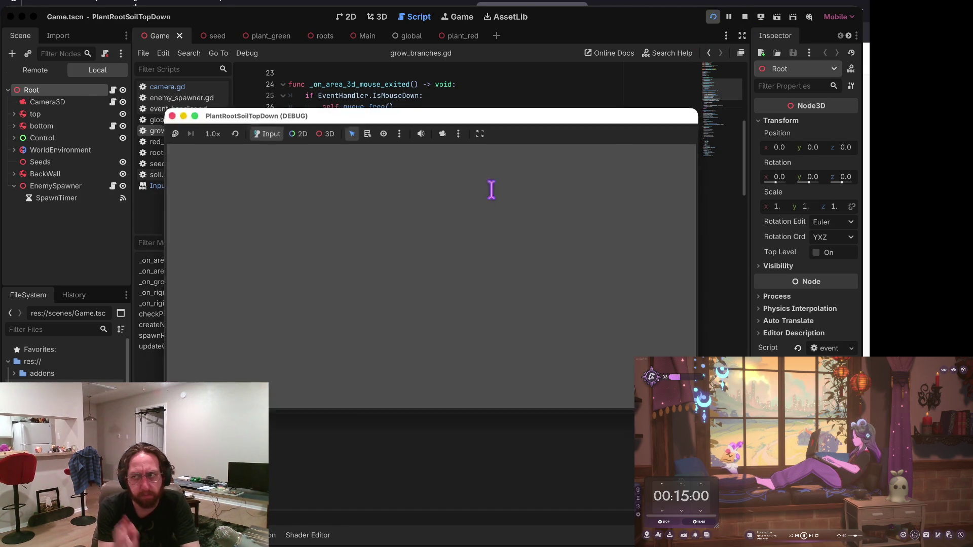
left_click(369, 282)
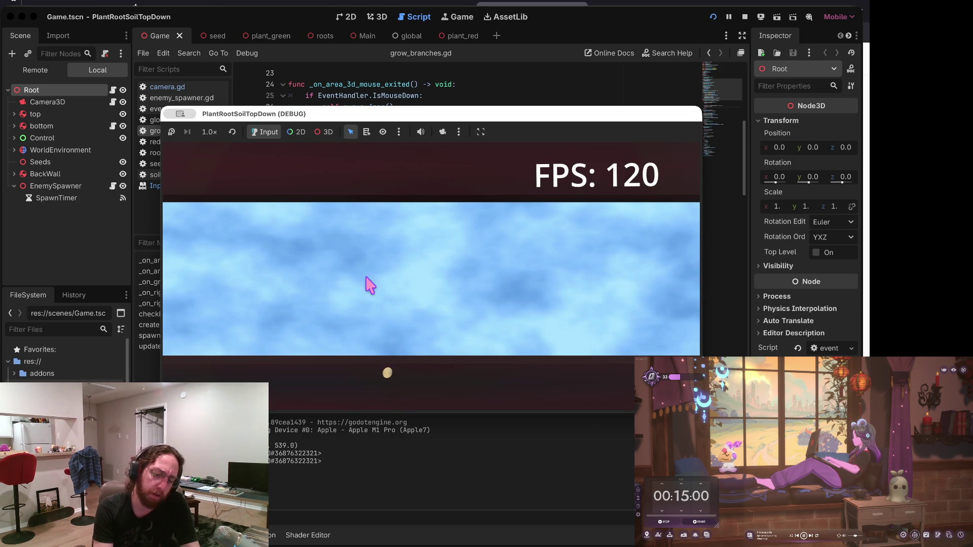
left_click(493, 278)
left_click(448, 323)
left_click(266, 325)
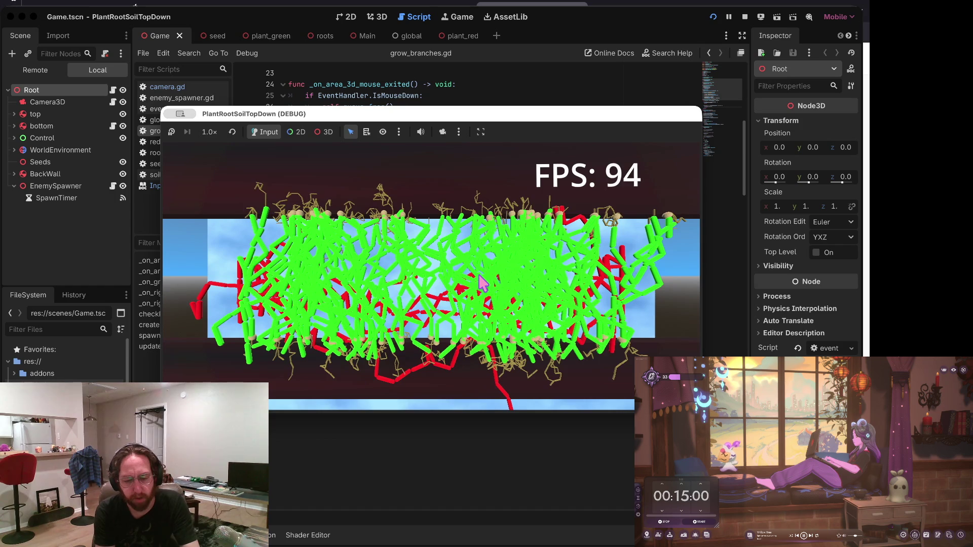
scroll(483, 269, "down", 3)
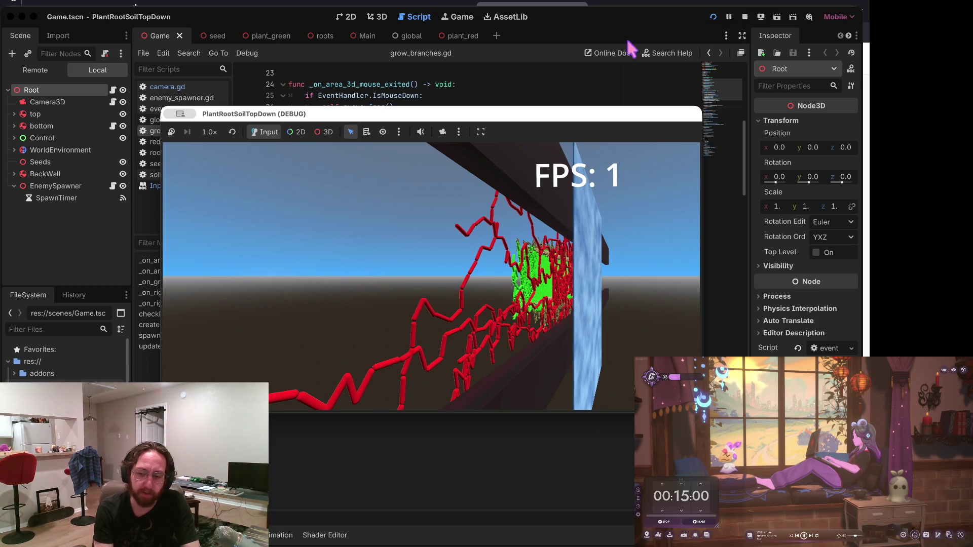
left_click(745, 17)
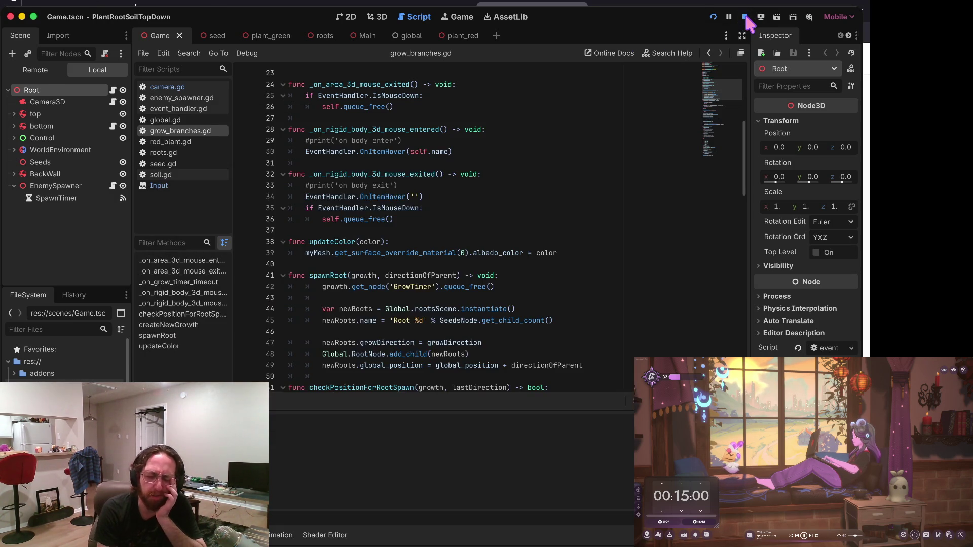
Browse grow_branches.gd from line 35 up to the variable declarations and save.
left_click(525, 204)
left_click(474, 229)
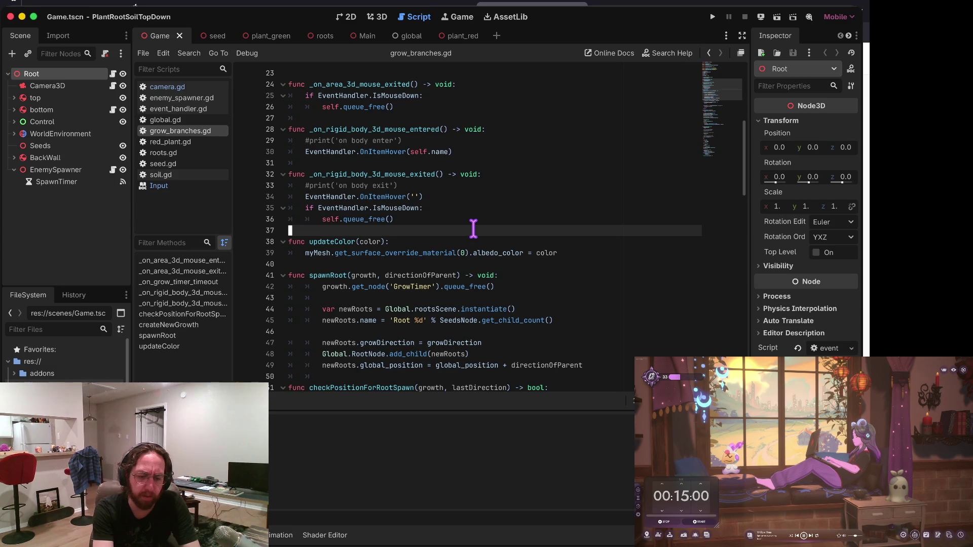
key("Up")
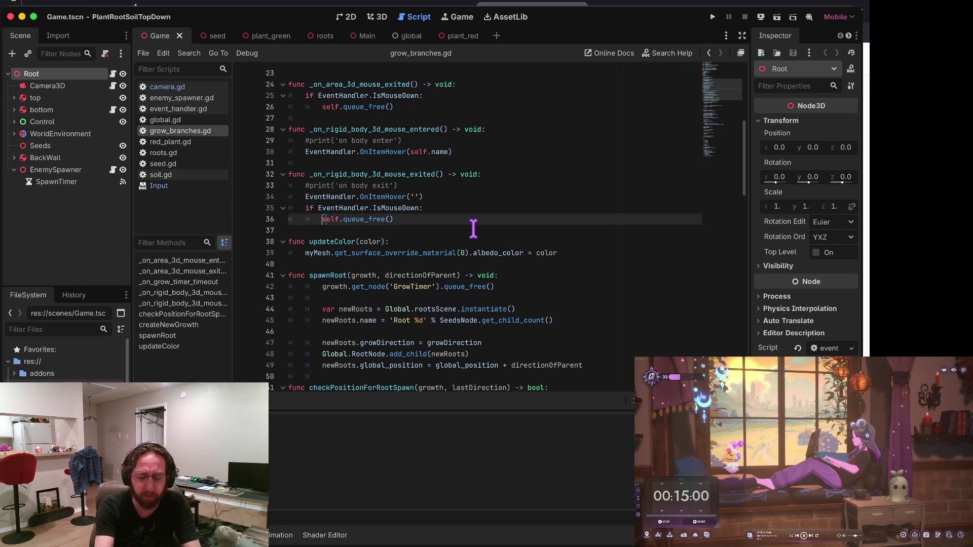
key("Up")
key("Up")
key("Up")
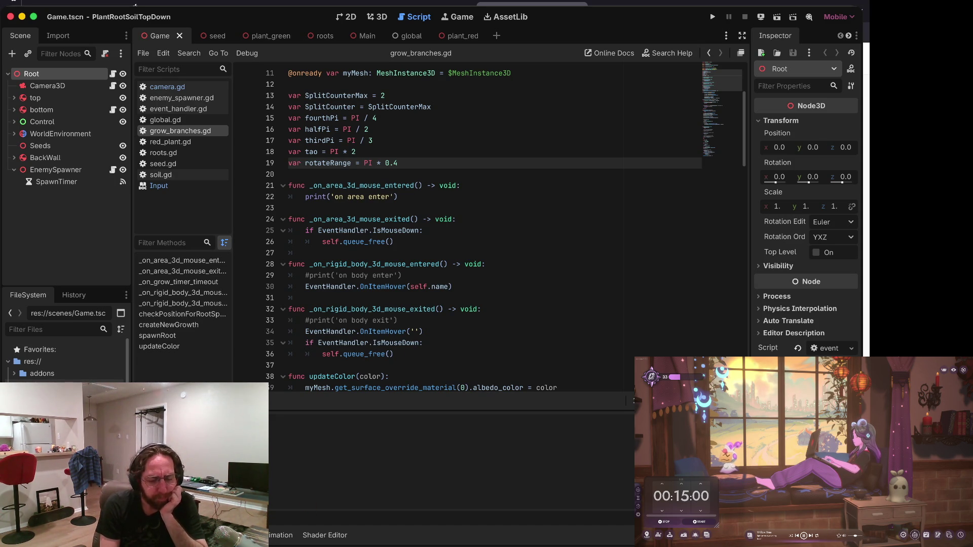
left_click(410, 207)
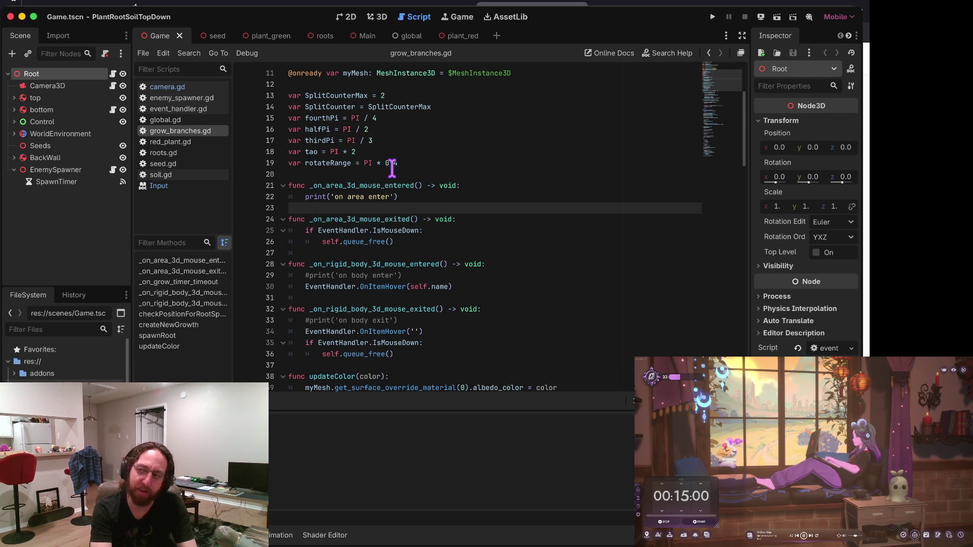
key("Down")
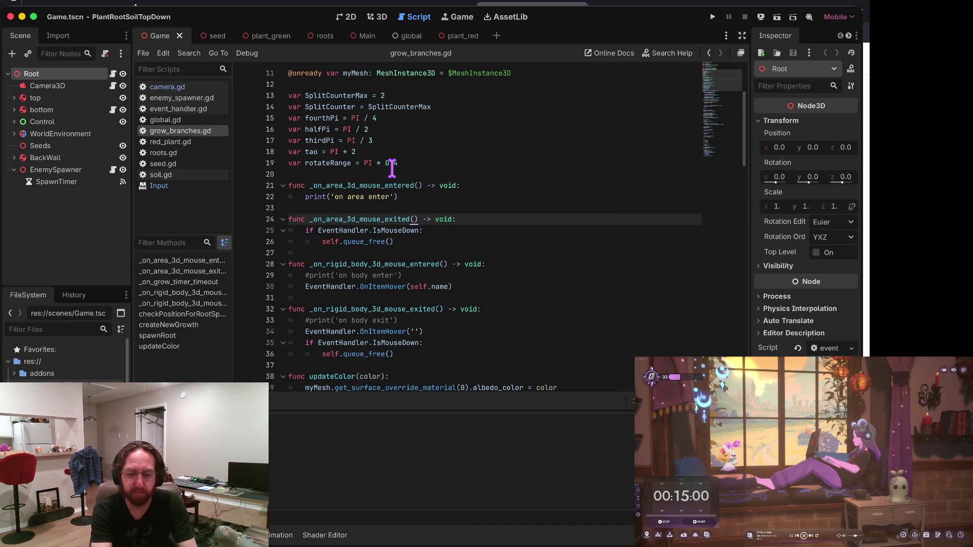
key("Up")
key("Up")
key("Up")
key("ctrl+s")
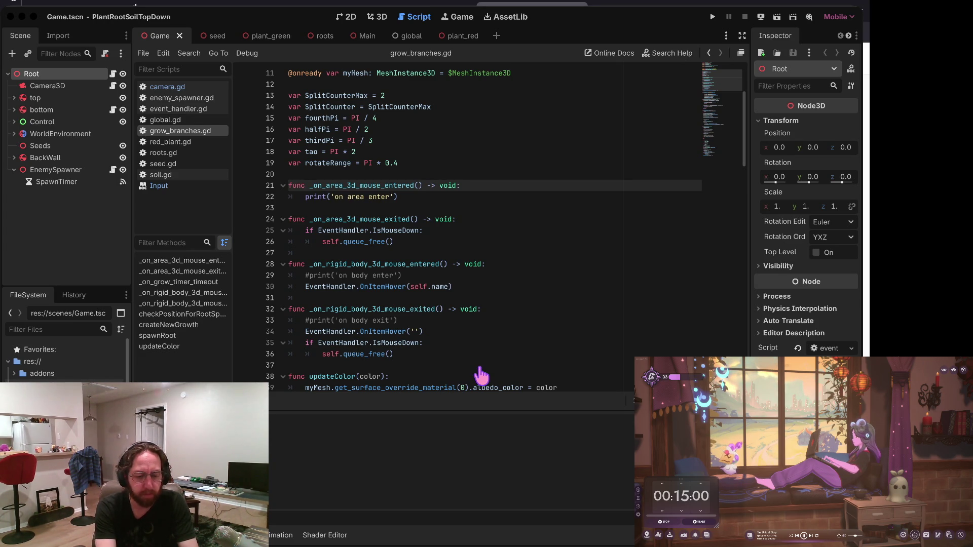
Back in Godot, review the mouse-exited handlers and save again.
key("super+Tab")
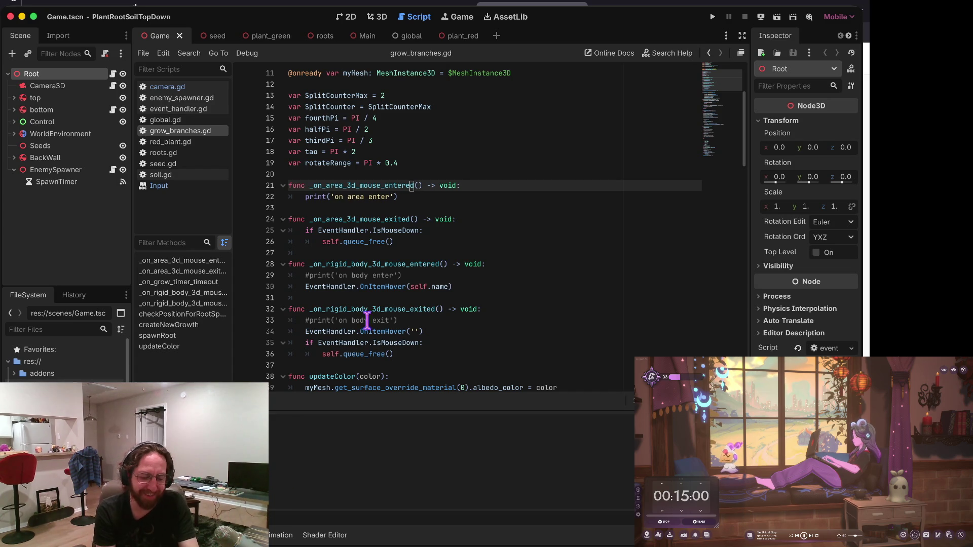
left_click(391, 311)
key("Up")
key("Up")
key("Up")
key("Up")
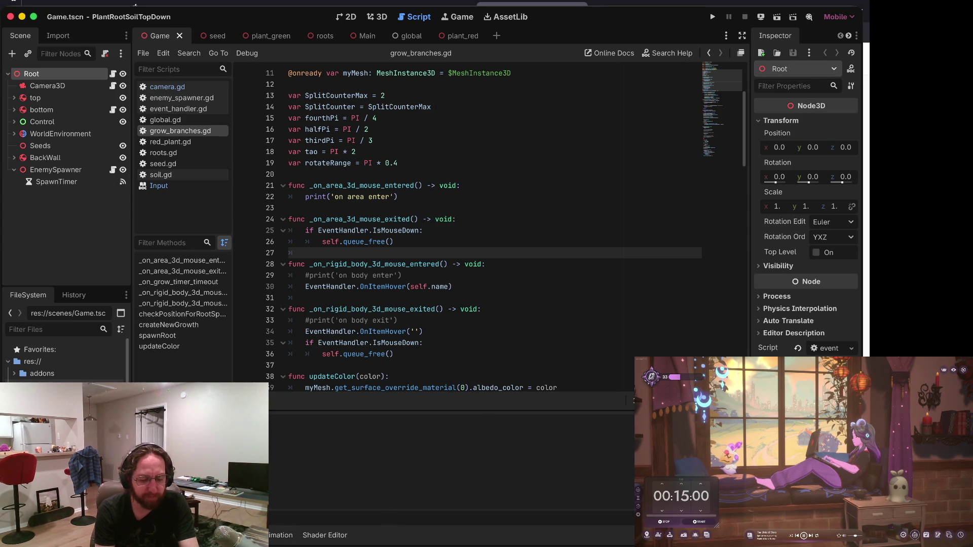
left_click(422, 309)
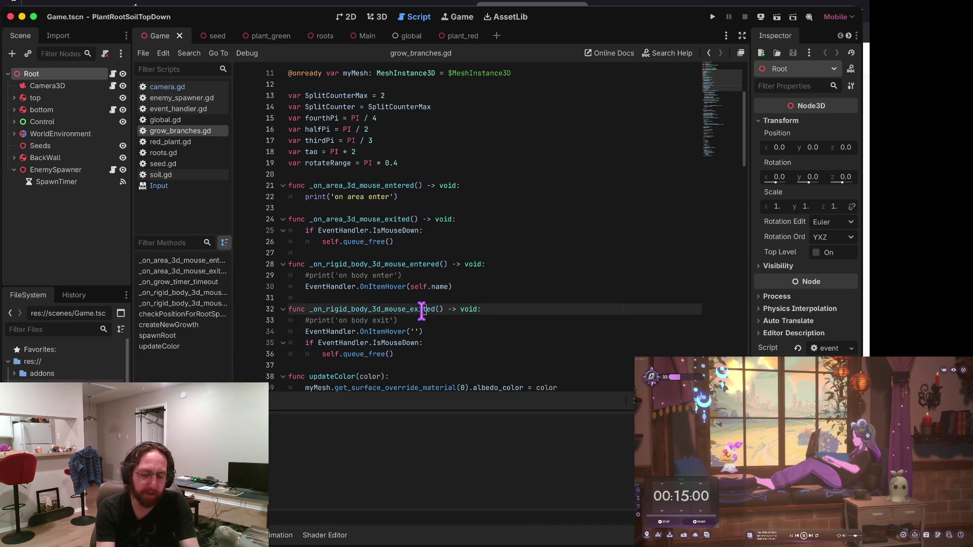
key("Up")
key("Up")
key("Down")
key("Down")
key("Up")
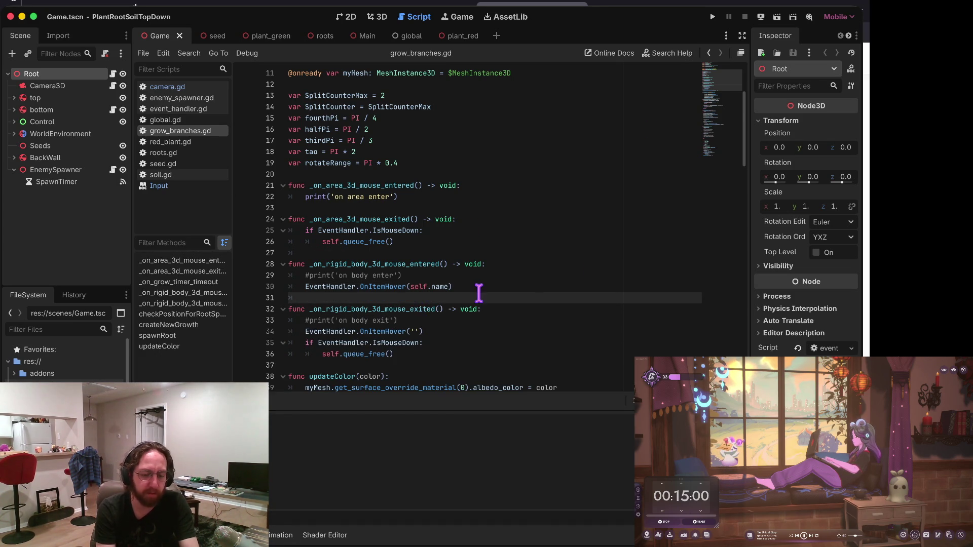
scroll(478, 291, "down", 3)
left_click(492, 252)
key("ctrl+s")
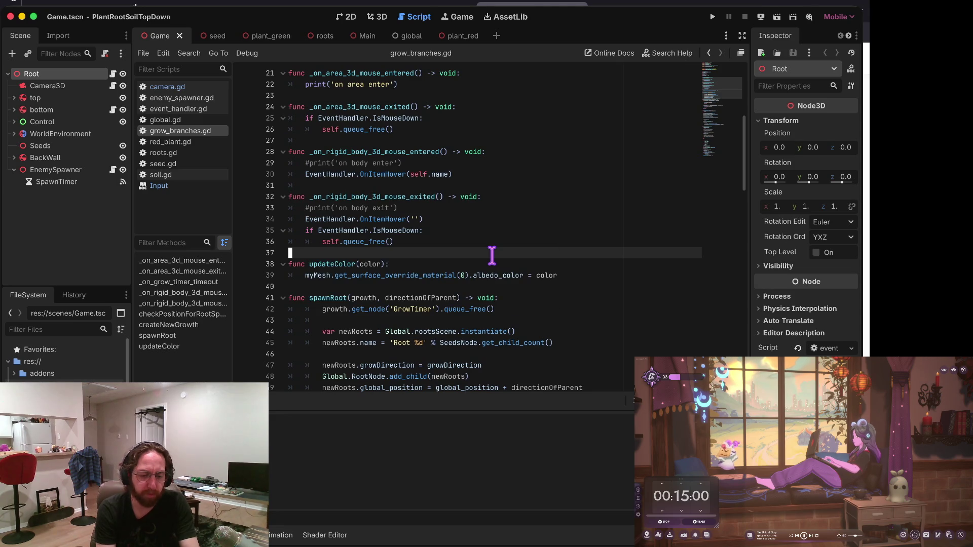
Step through spawnRoot, then quit back to the Project List.
scroll(492, 256, "down", 1)
left_click(489, 253)
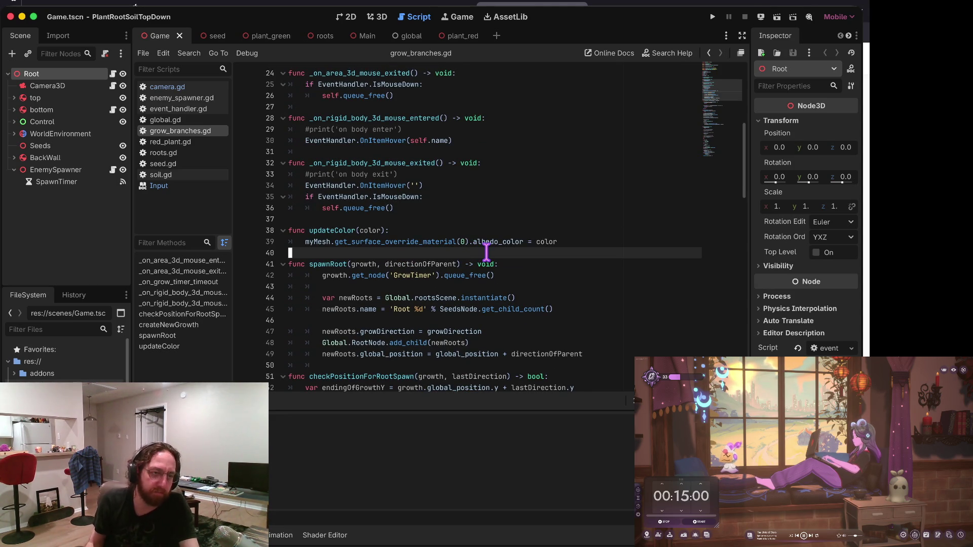
key("Down")
key("Up")
key("Up")
key("Down")
key("Down")
key("Down")
key("Down")
key("Down")
key("Down")
key("Down")
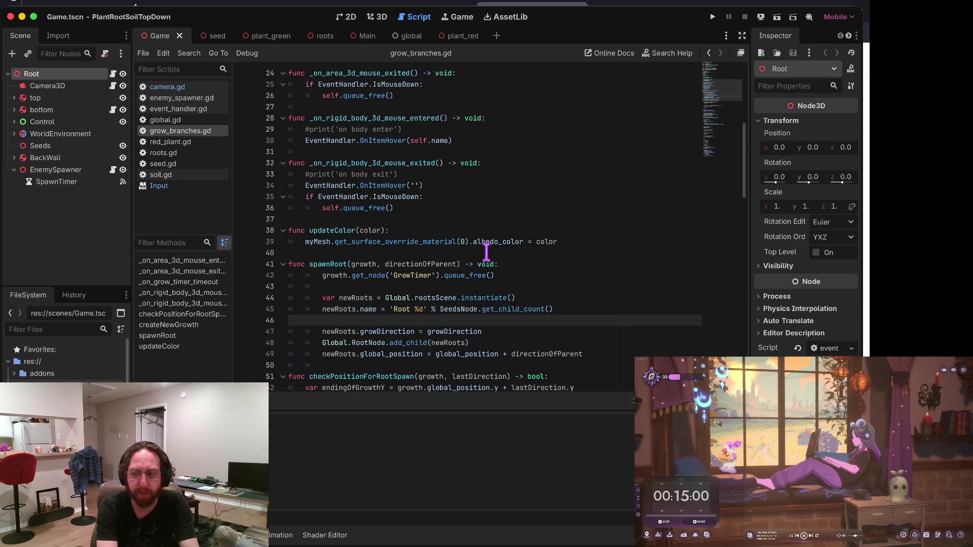
key("Down")
key("Down")
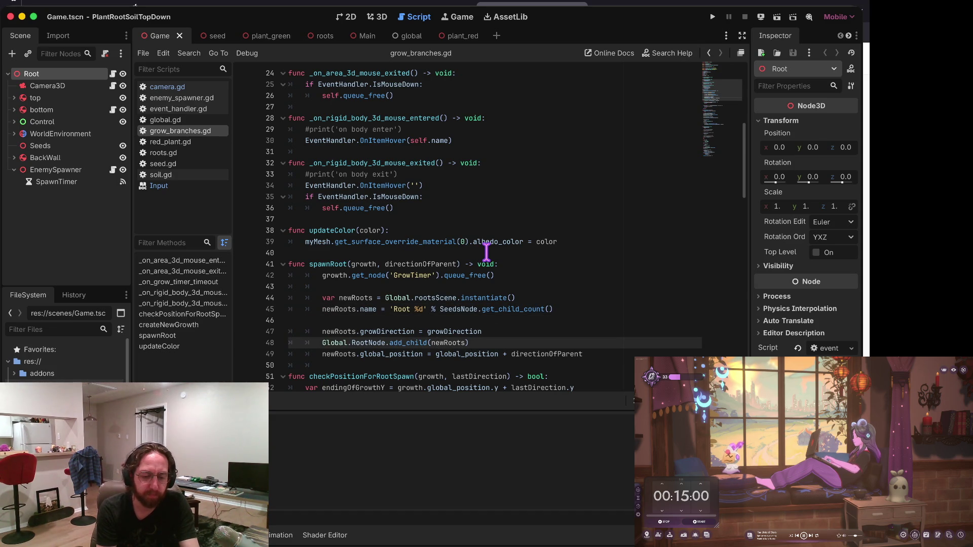
key("ctrl+Right")
scroll(486, 252, "down", 2)
scroll(486, 251, "down", 1)
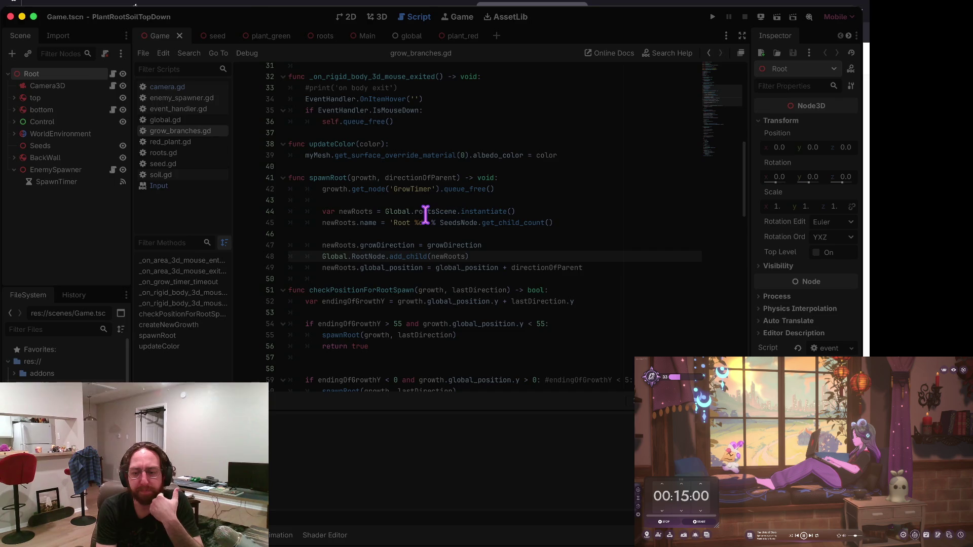
key("super+shift+q")
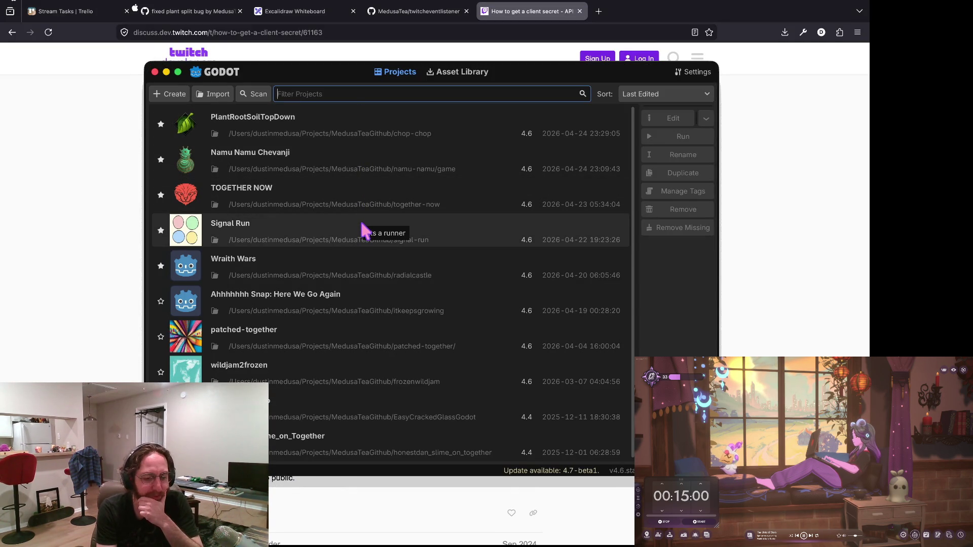
Open the Namu Namu Chevanji project and run it in a debug window.
double_click(370, 152)
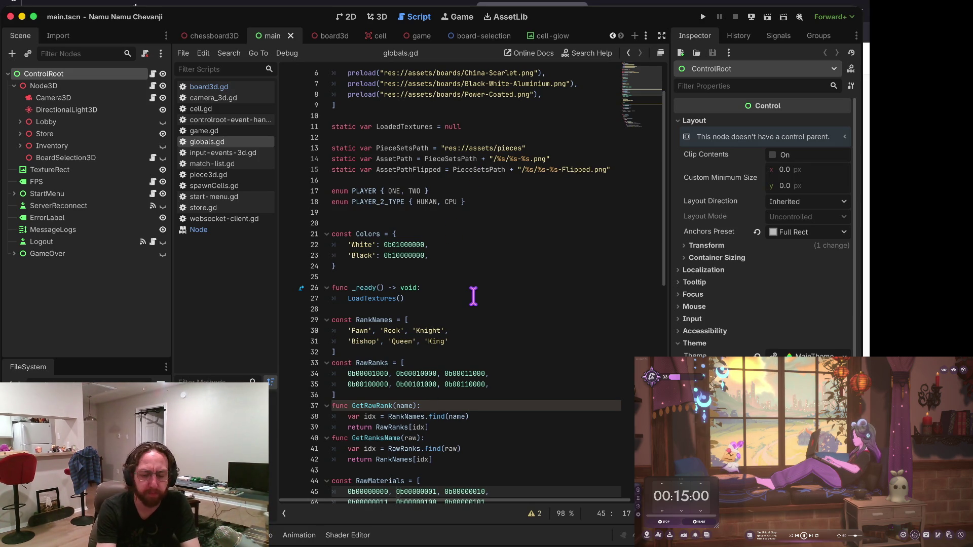
key("super+b")
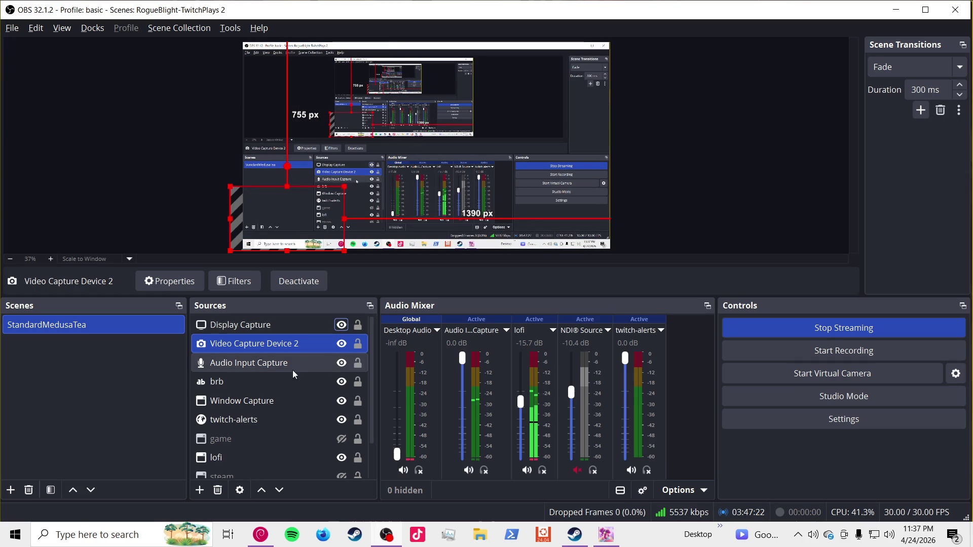
Raise the brb source toward the top of the OBS Sources list.
left_click_drag(277, 384, 262, 336)
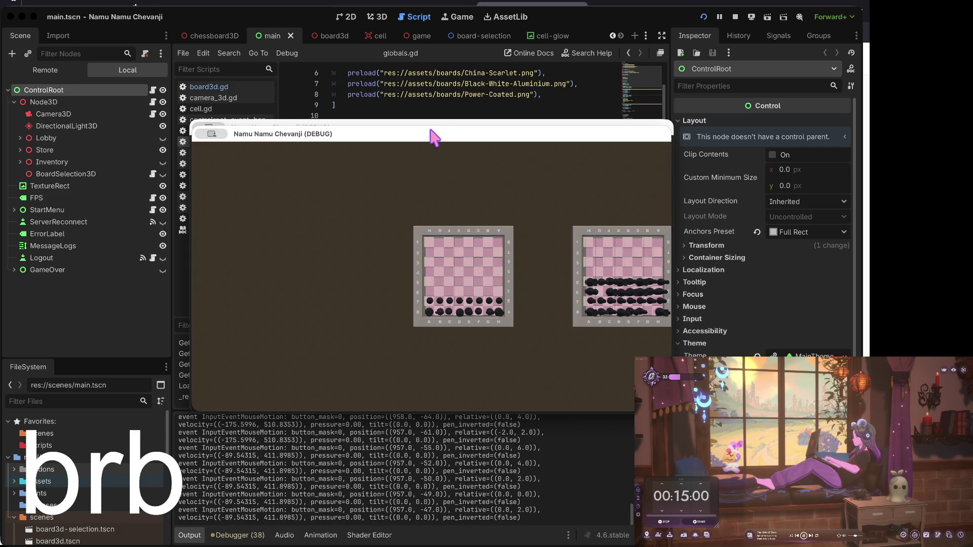
Rearrange the two game windows: chessboard window down-left, login window up-right.
left_click_drag(435, 135, 261, 261)
left_click(408, 147)
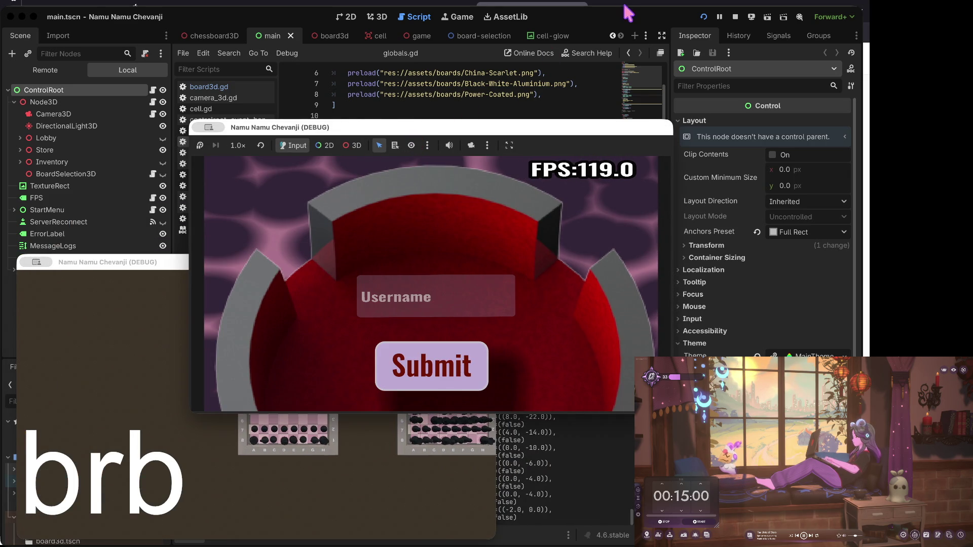
left_click_drag(469, 131, 629, 49)
Log the second game instance in with a username and bring the large chessboard window forward.
left_click(603, 205)
type("a")
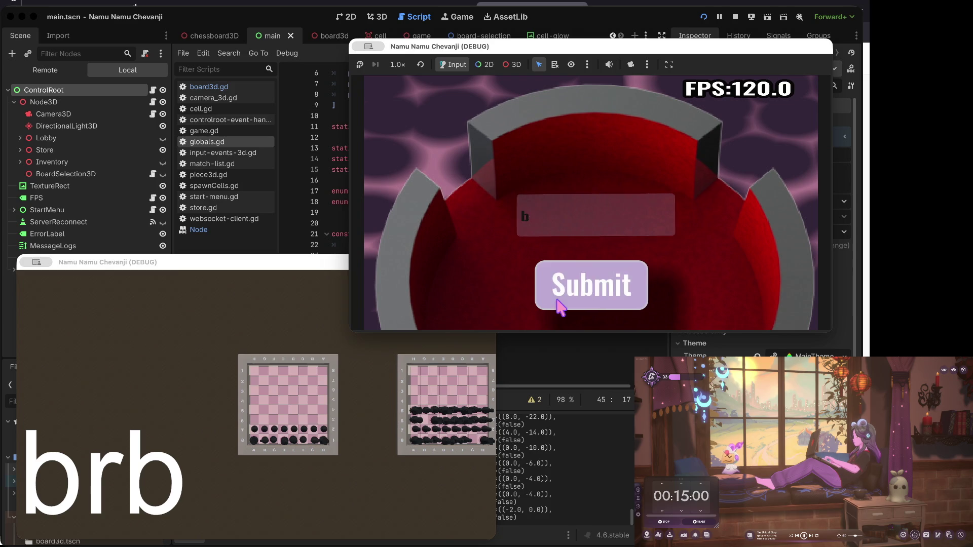
left_click(560, 299)
left_click(405, 418)
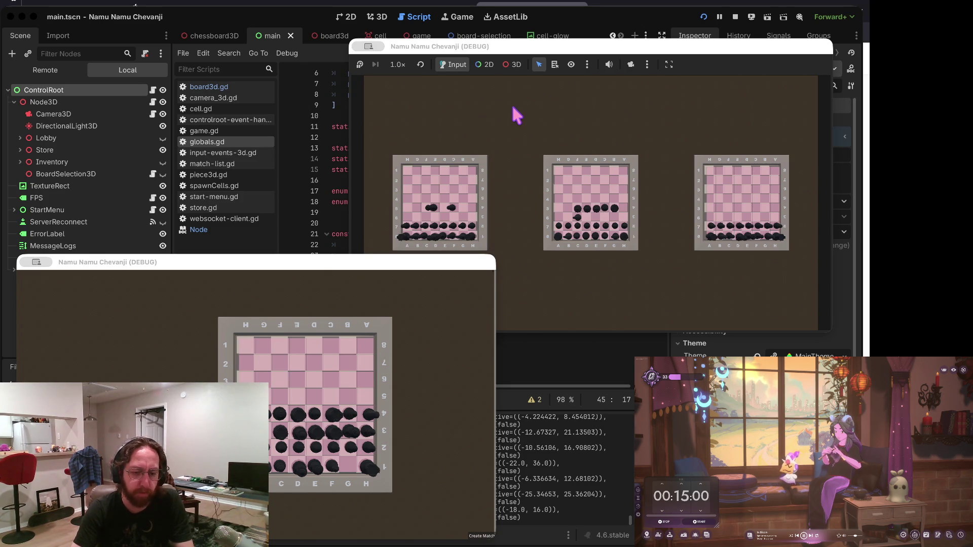
key("ctrl+Right")
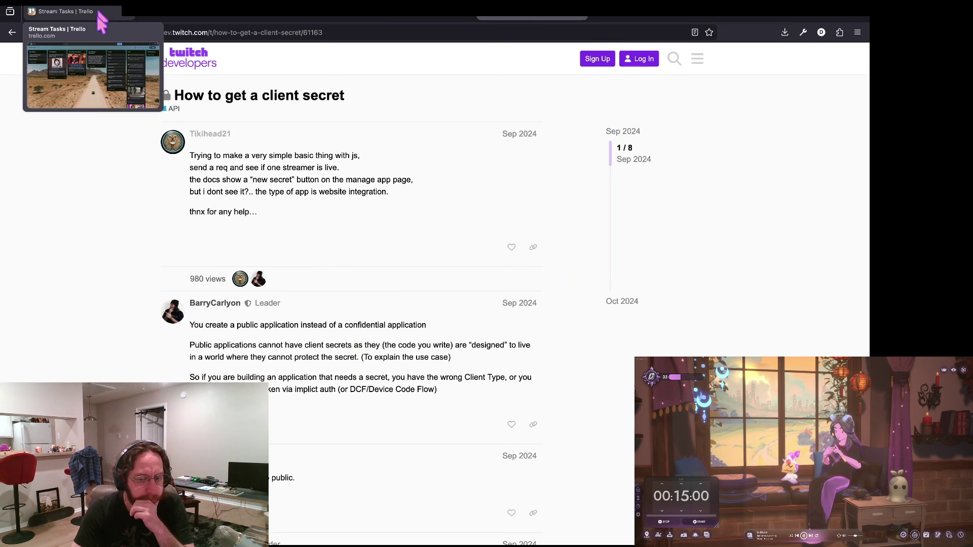
Switch Trello to the Namu board with its Doing, MVP and Done lists, then return to Godot.
left_click(99, 12)
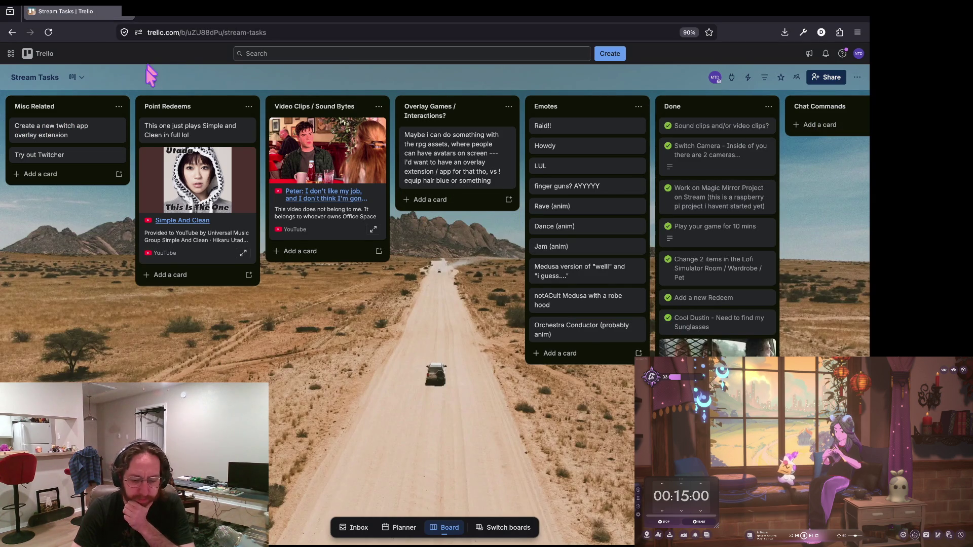
left_click(497, 530)
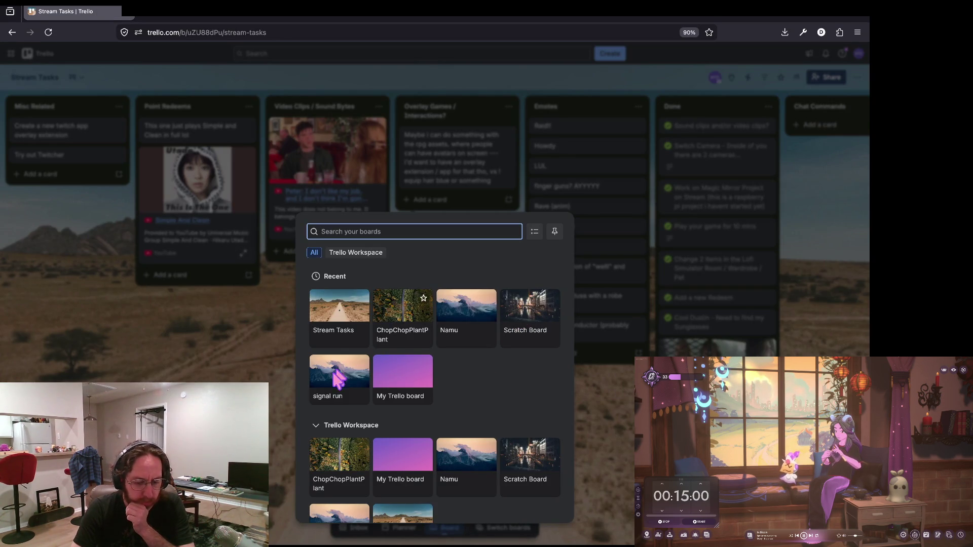
left_click(471, 342)
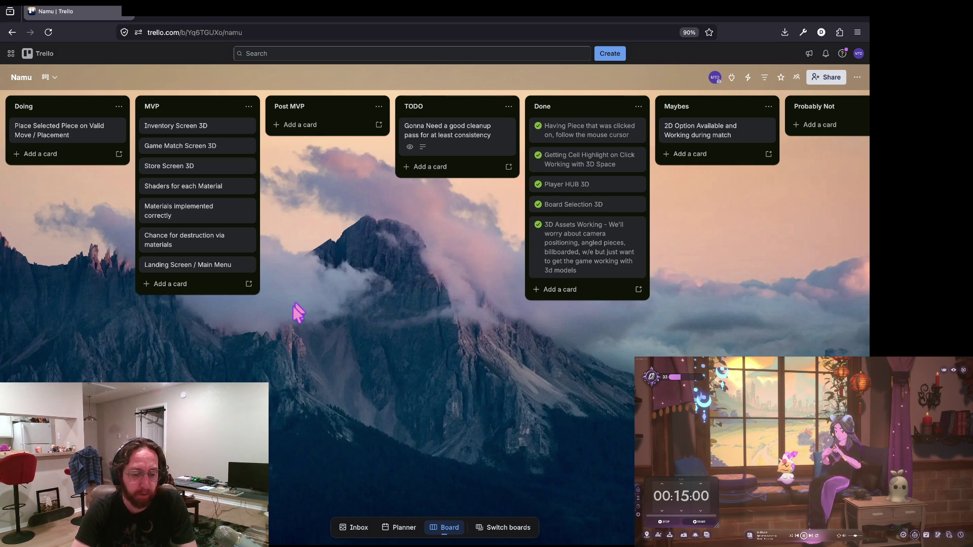
key("alt+Tab")
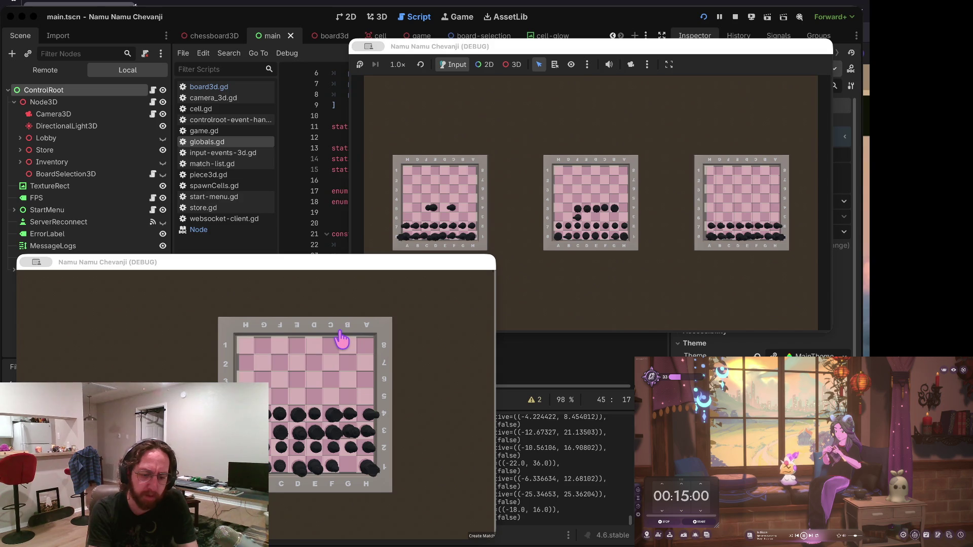
Close one debug window, check a board and the store screen, then stop the game.
key("super+q")
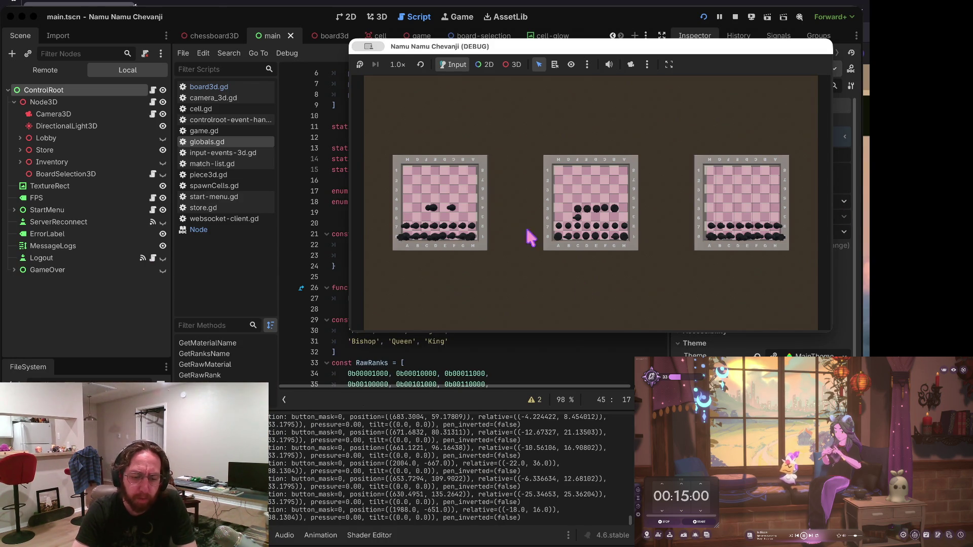
left_click(484, 228)
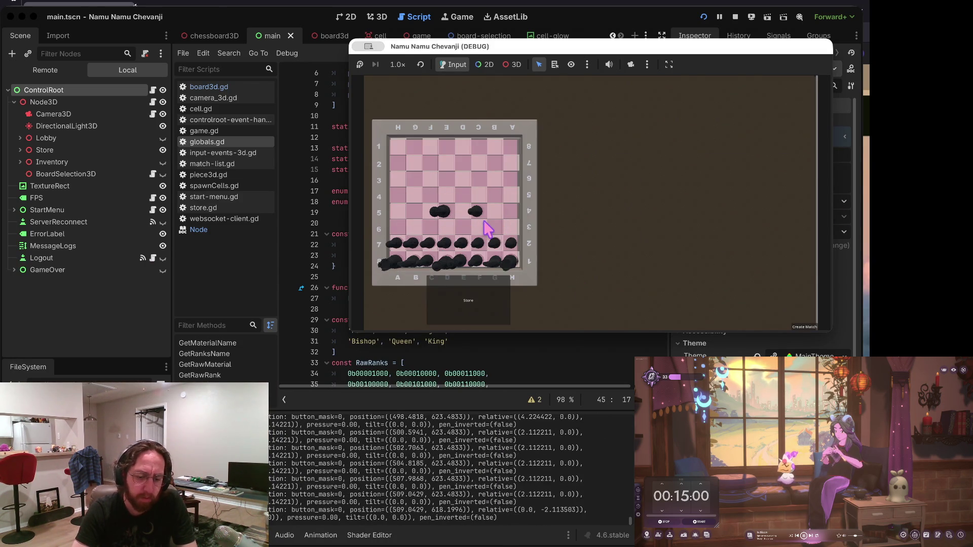
left_click(505, 299)
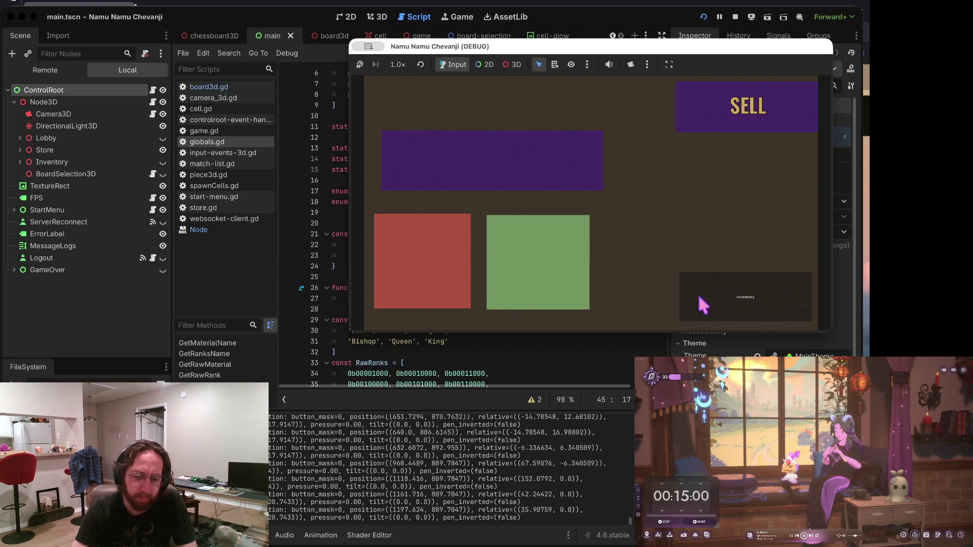
left_click(680, 300)
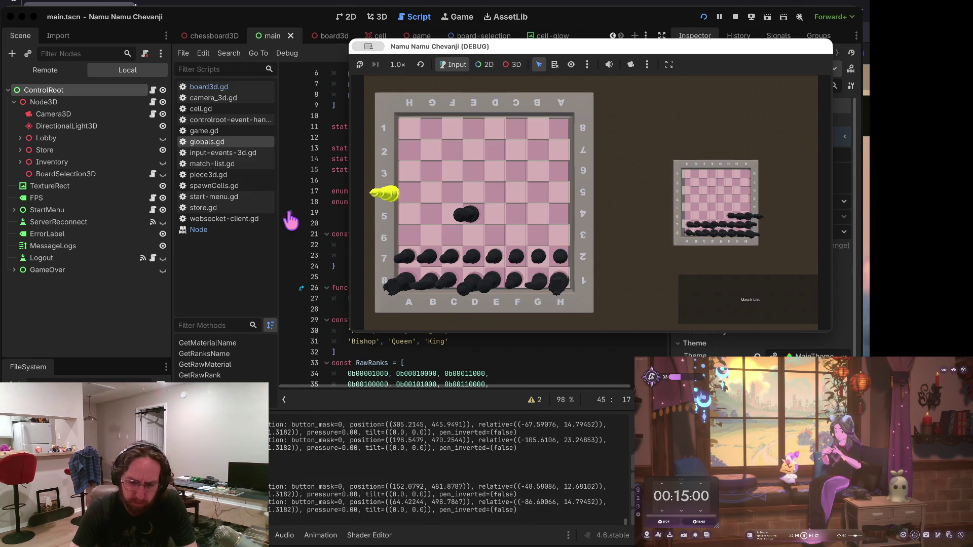
left_click(337, 192)
left_click(735, 17)
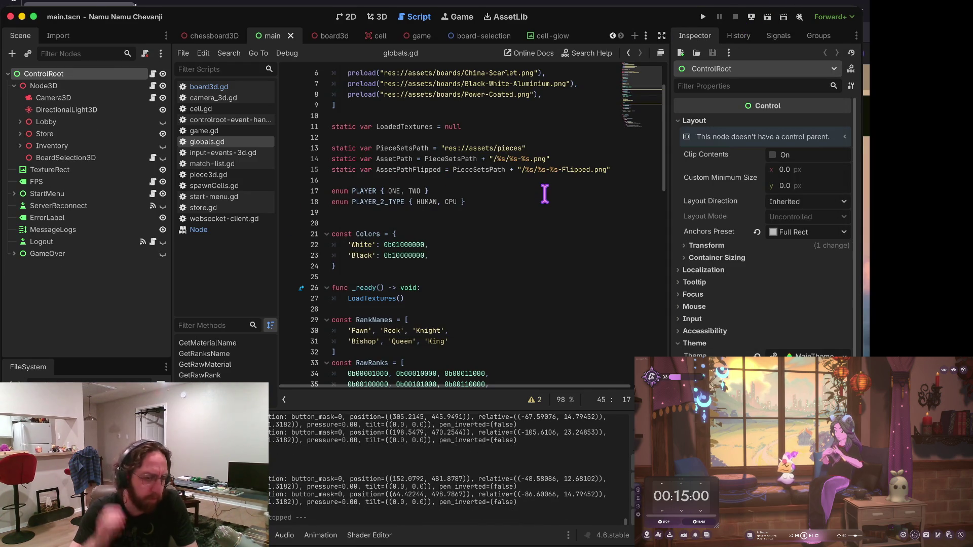
Open board3d.gd and scroll through its onClick function.
scroll(552, 178, "down", 3)
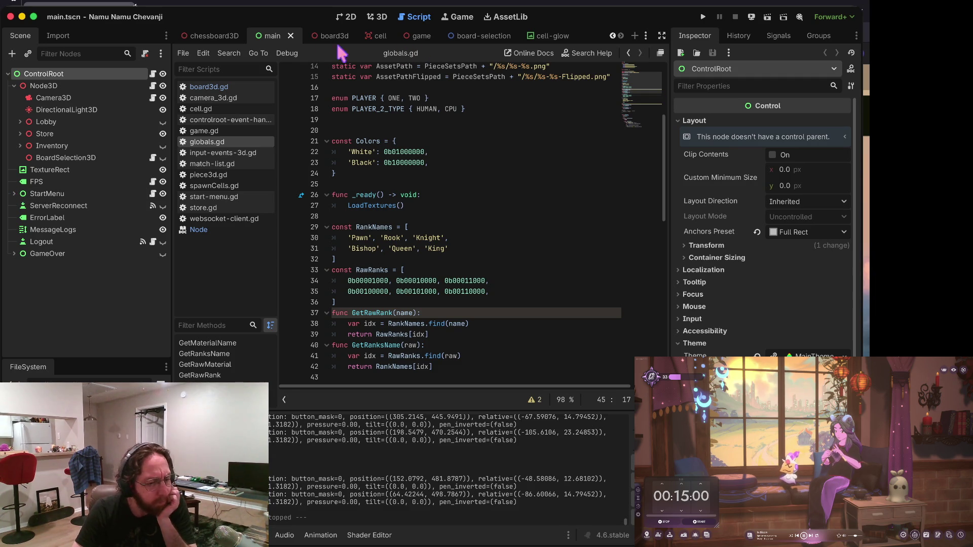
left_click(207, 87)
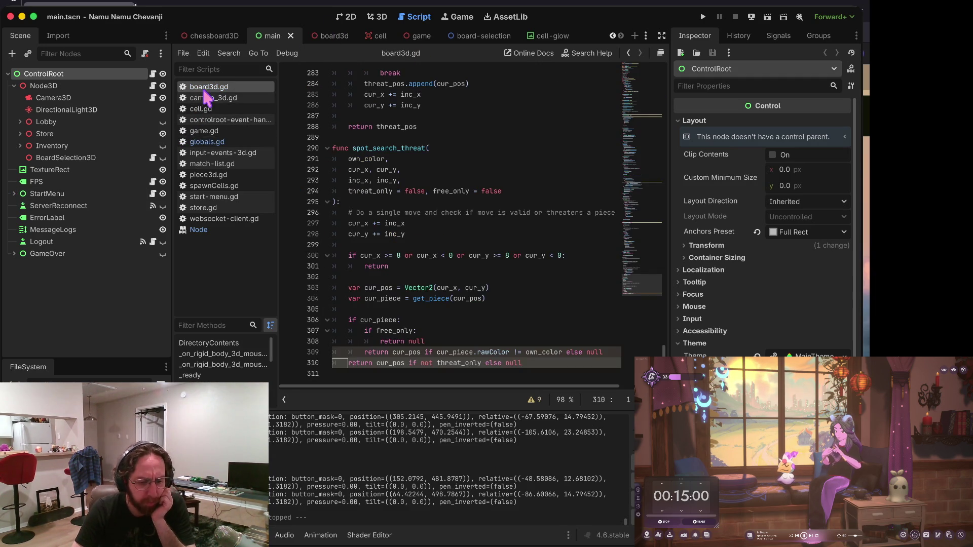
scroll(536, 305, "down", 1)
scroll(533, 305, "up", 14)
scroll(532, 304, "down", 10)
scroll(488, 229, "up", 1)
scroll(487, 229, "down", 20)
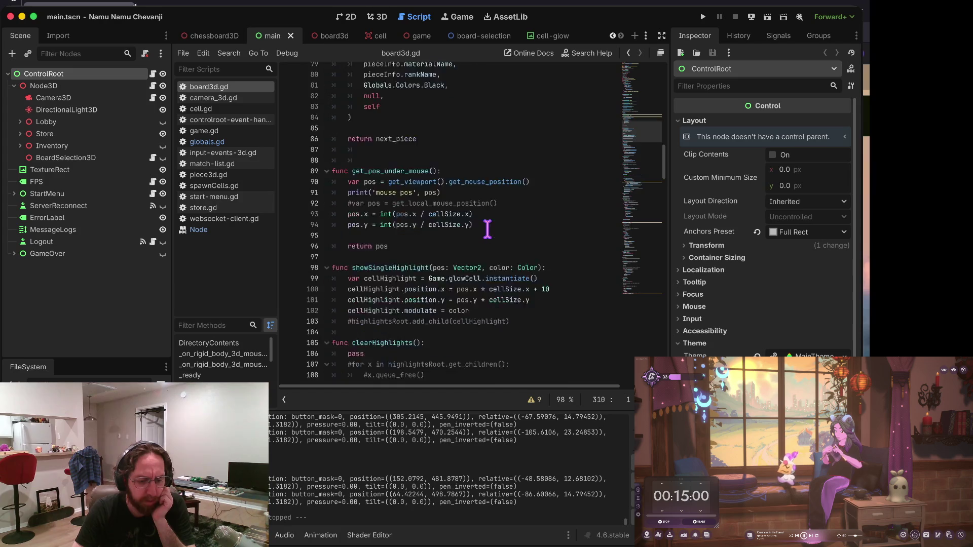
scroll(488, 229, "up", 3)
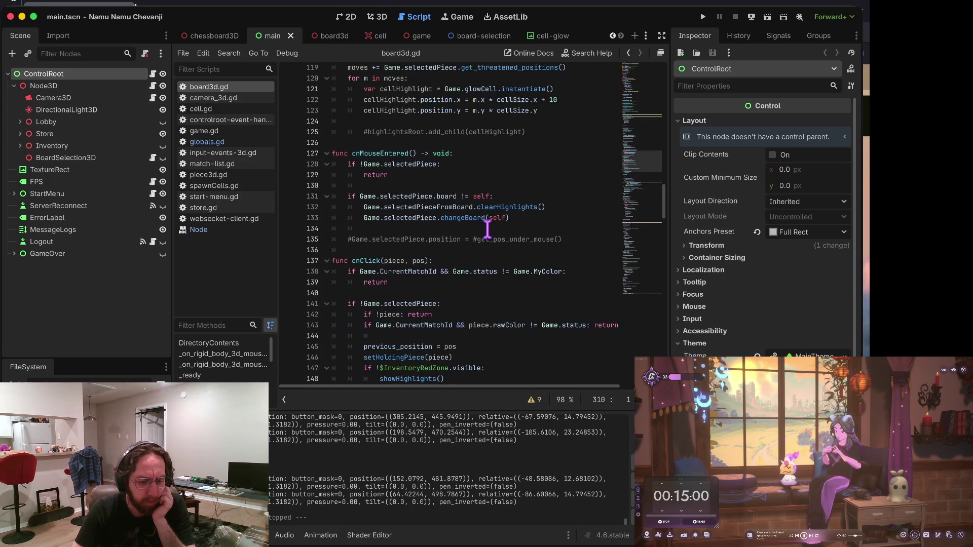
Inspect the onClick header on line 137, placing the caret at its end.
left_click_drag(357, 268, 357, 264)
scroll(428, 259, "down", 3)
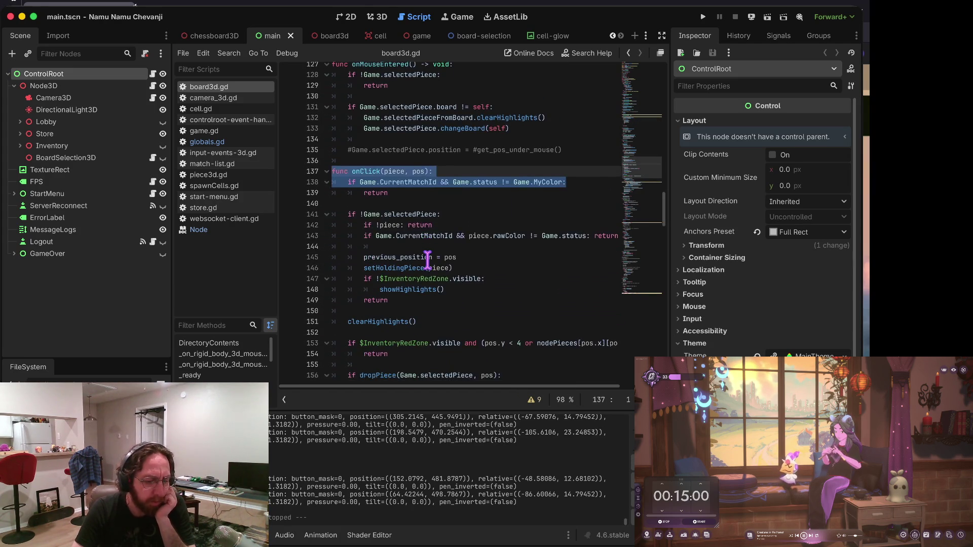
left_click(390, 185)
double_click(341, 181)
left_click(453, 181)
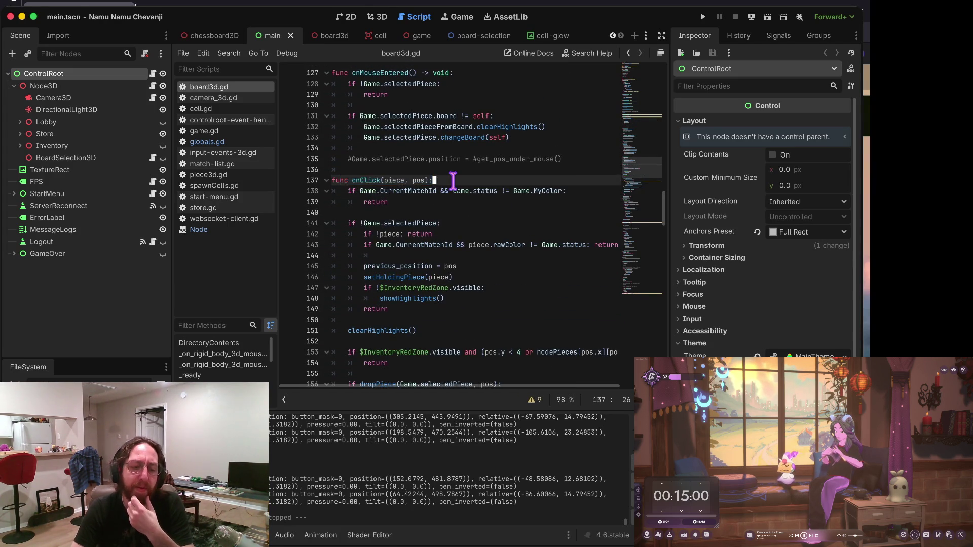
scroll(453, 181, "down", 5)
scroll(453, 181, "down", 5)
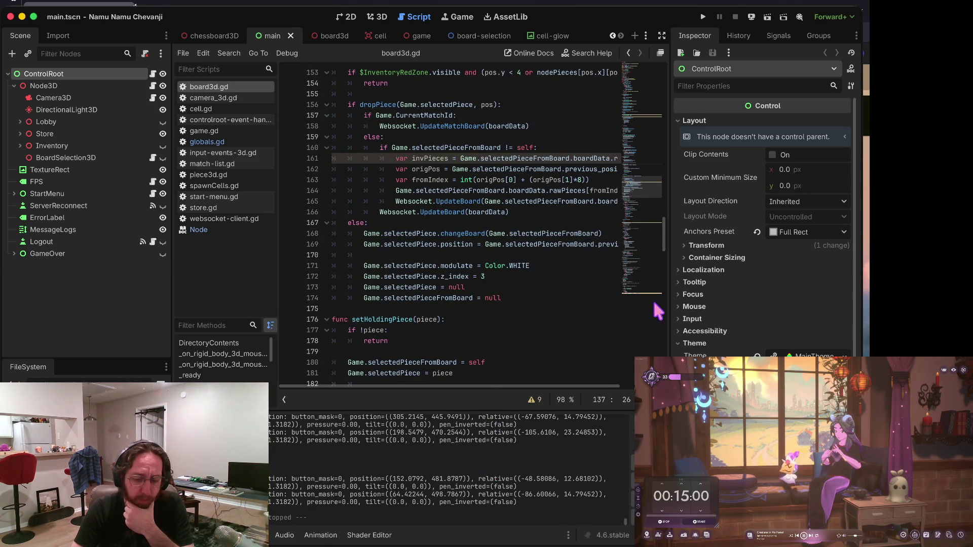
Widen the script editor by dragging its split toward the Inspector dock.
left_click_drag(668, 286, 729, 285)
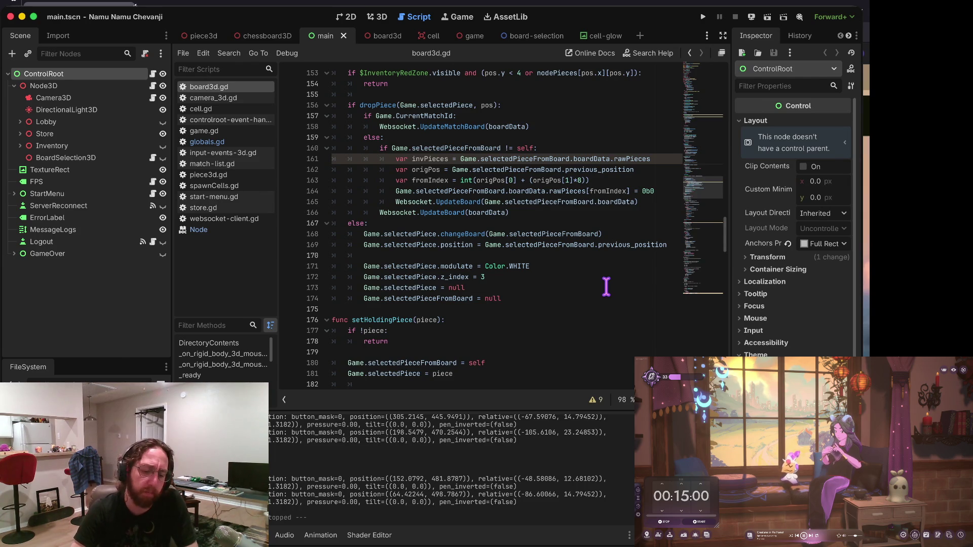
scroll(606, 287, "up", 3)
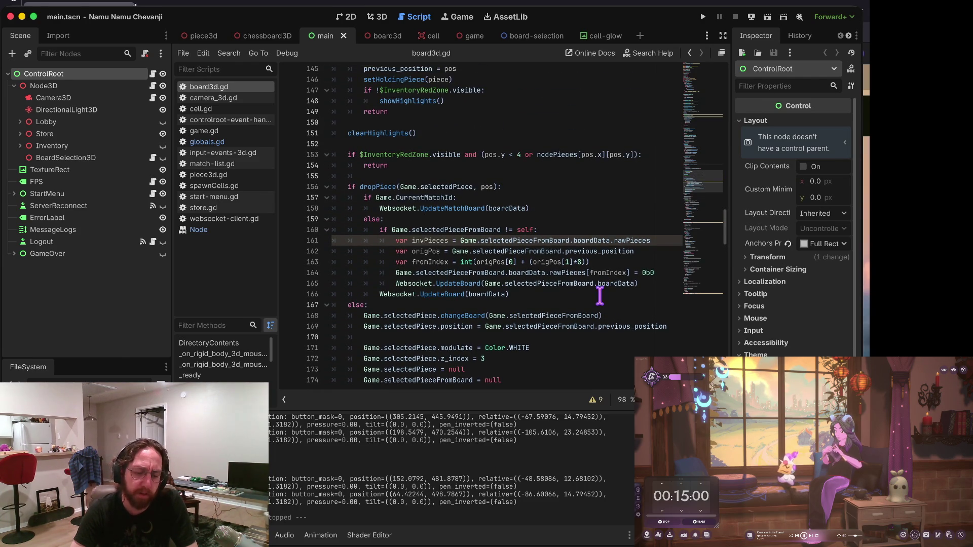
scroll(585, 307, "up", 2)
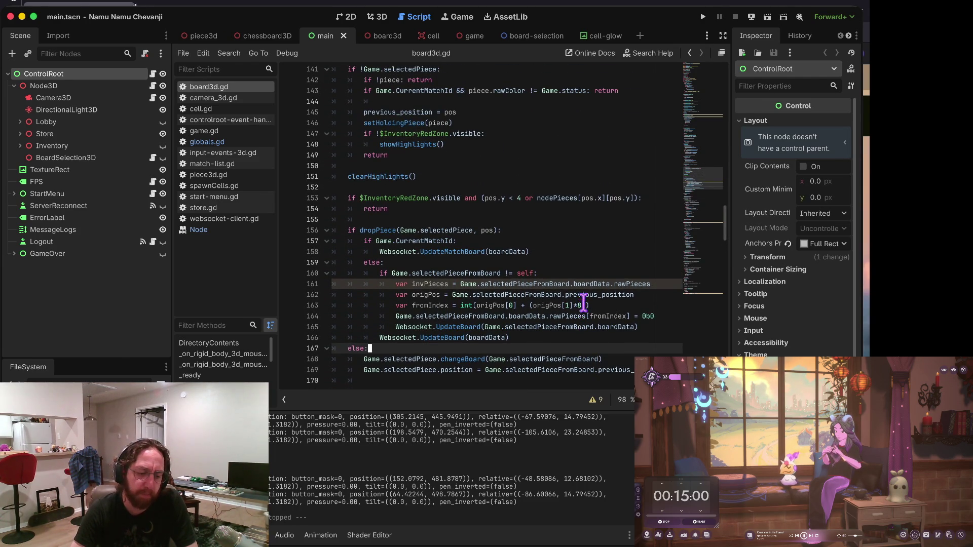
left_click(236, 219)
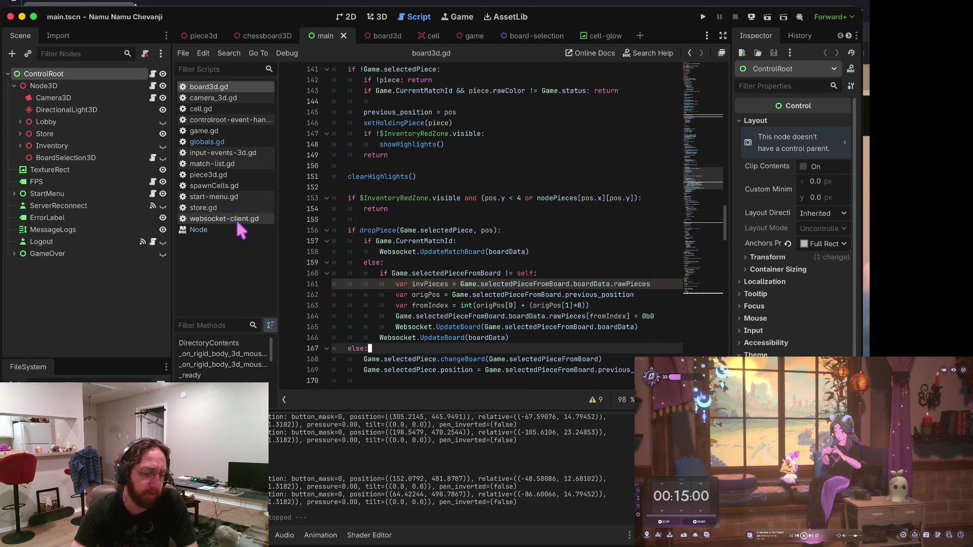
Look through websocket-client.gd and game.gd, then return to board3d.gd's return on line 154.
scroll(398, 278, "down", 5)
scroll(399, 284, "up", 12)
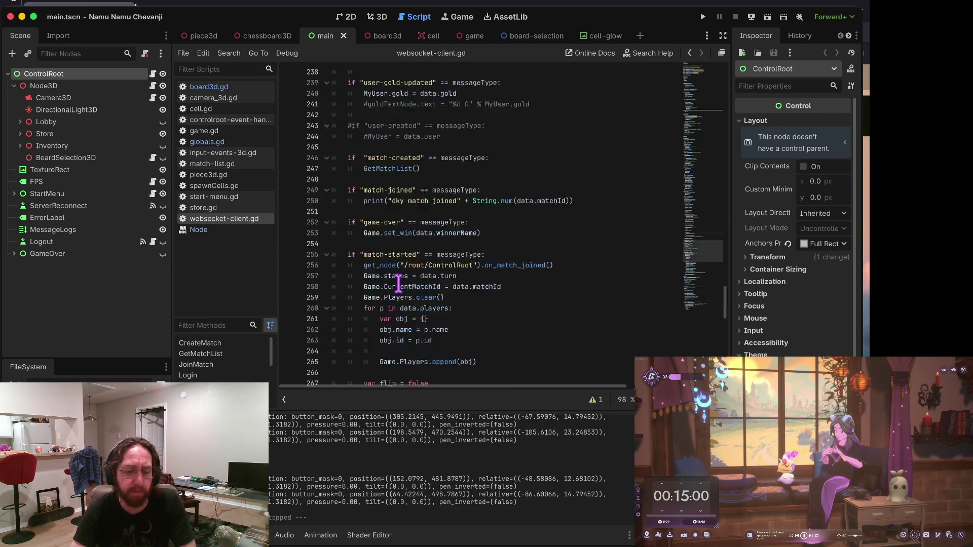
scroll(399, 283, "up", 17)
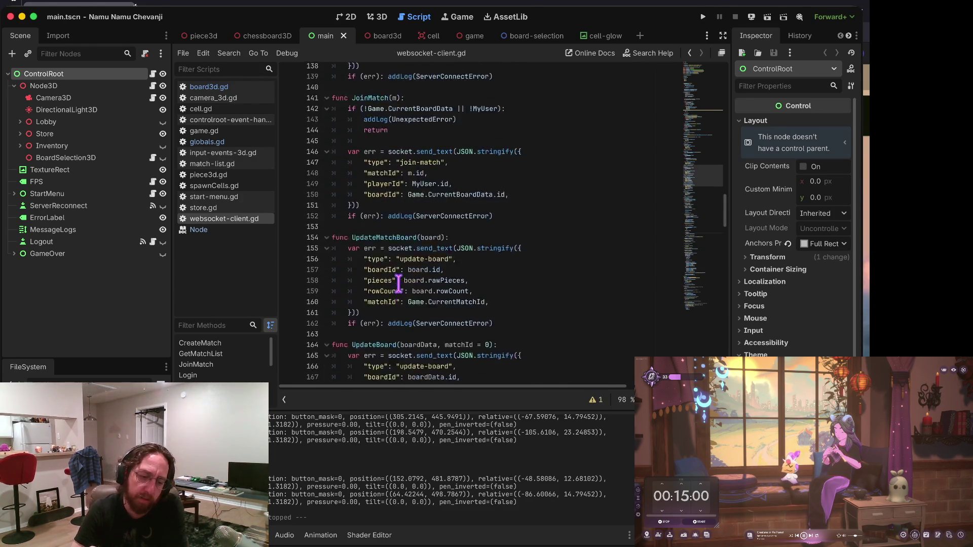
scroll(399, 282, "up", 13)
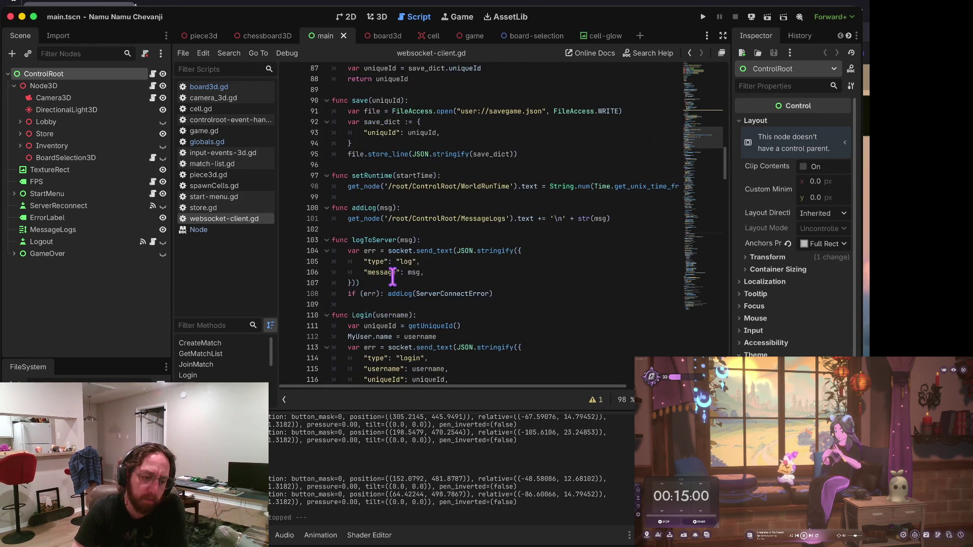
left_click(214, 129)
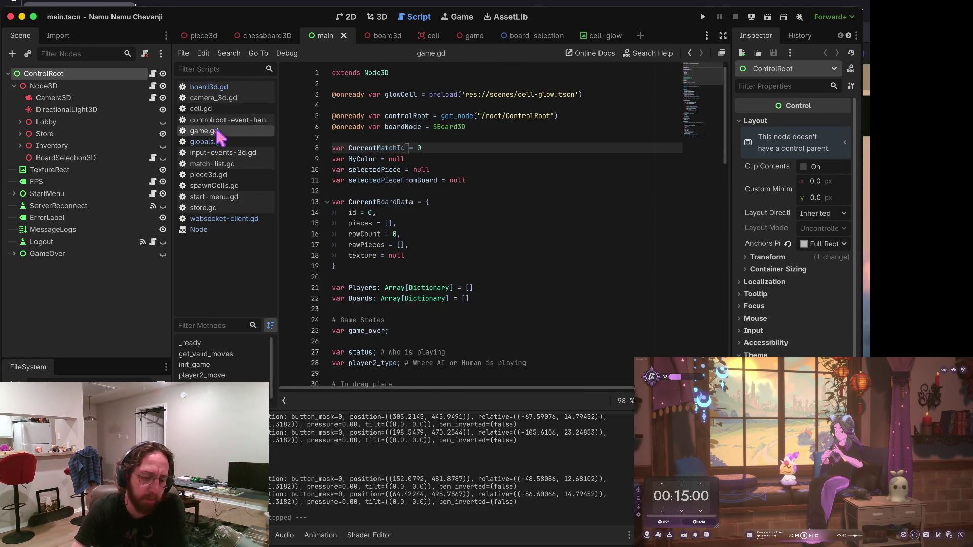
scroll(479, 170, "down", 20)
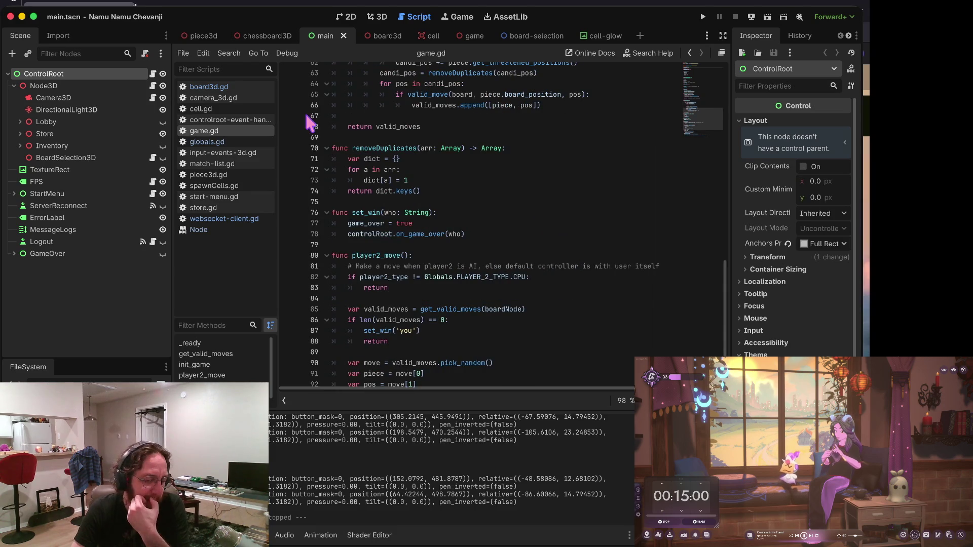
left_click(235, 88)
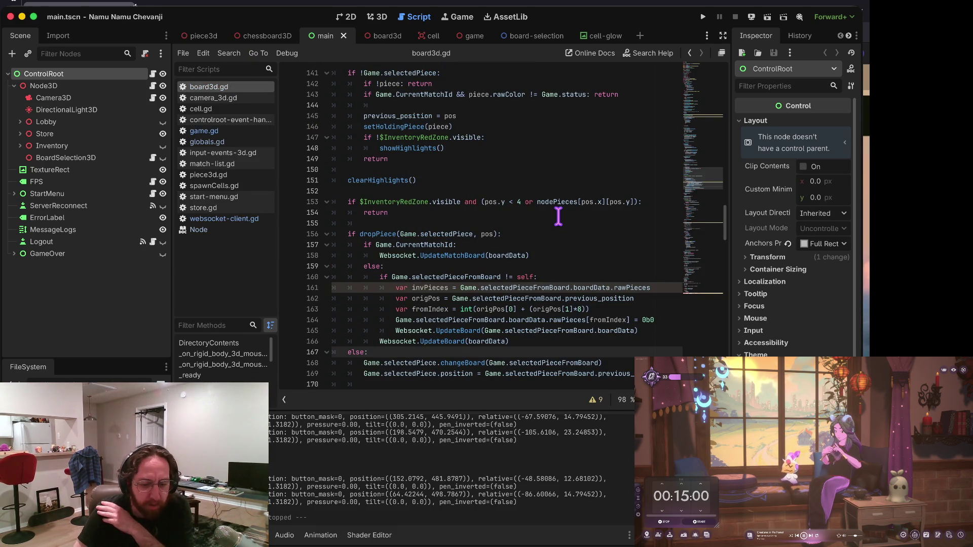
left_click(401, 223)
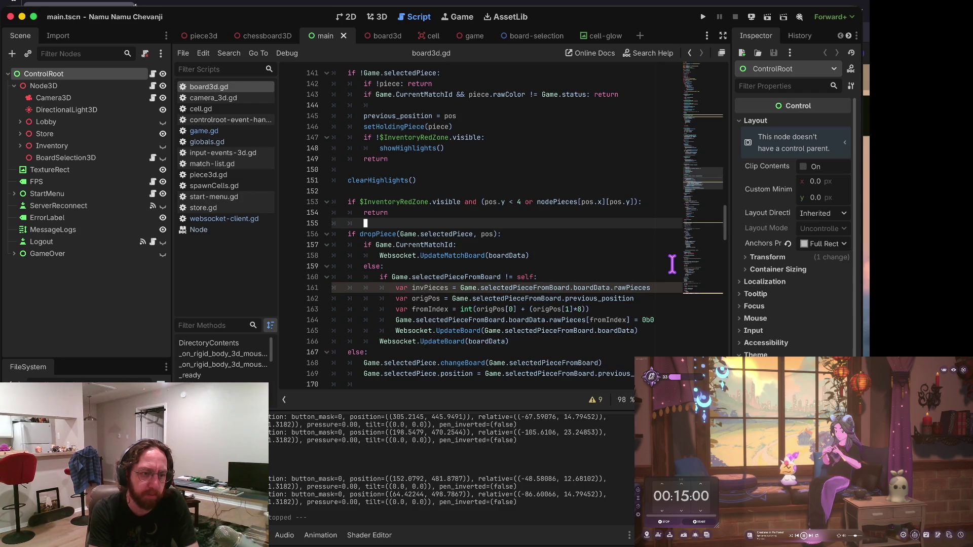
key("Up")
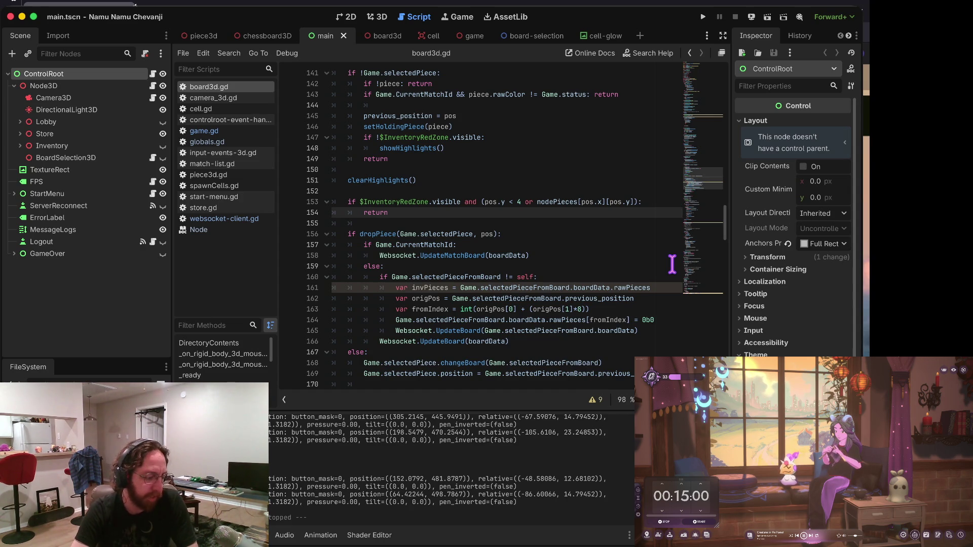
Switch to piece3d.gd and place the caret on the King Moves comment.
key("alt+Left")
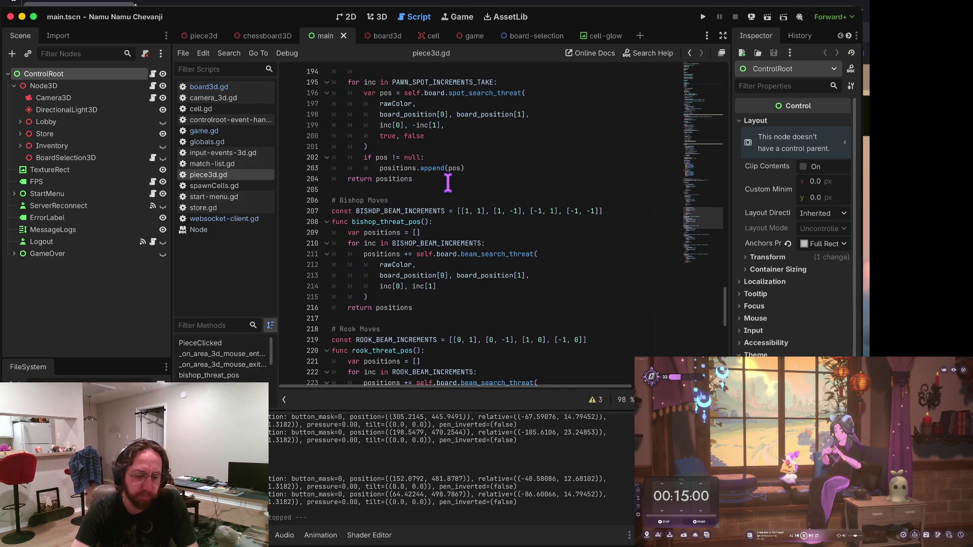
scroll(448, 183, "down", 15)
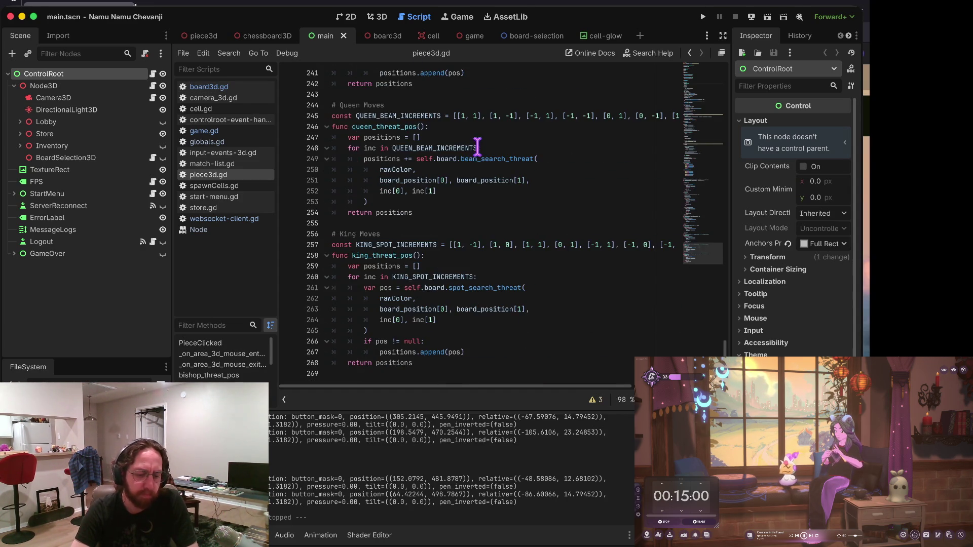
left_click(531, 233)
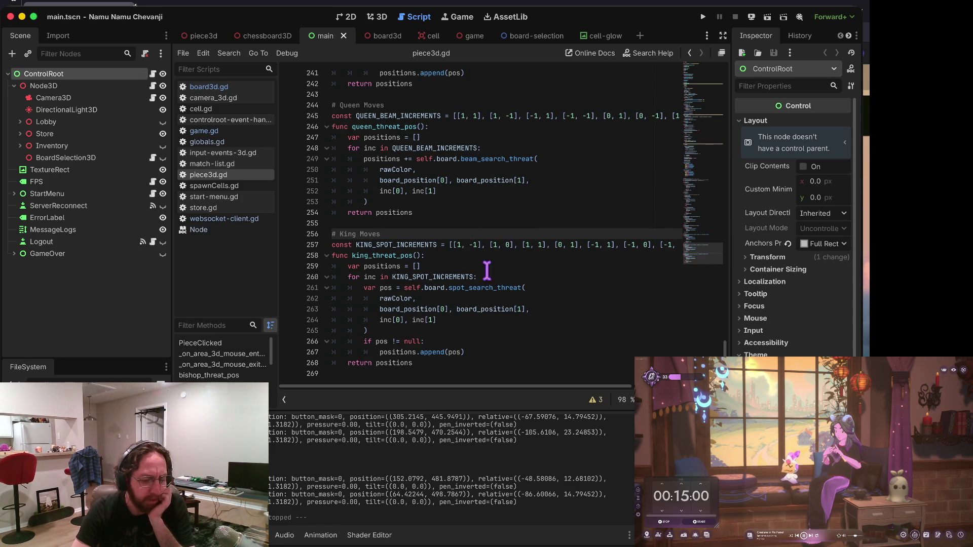
Check piece3d.gd's changeBoard line and globals.gd's RawRanks list, then open game.gd.
scroll(477, 303, "up", 20)
scroll(477, 303, "up", 20)
left_click(477, 303)
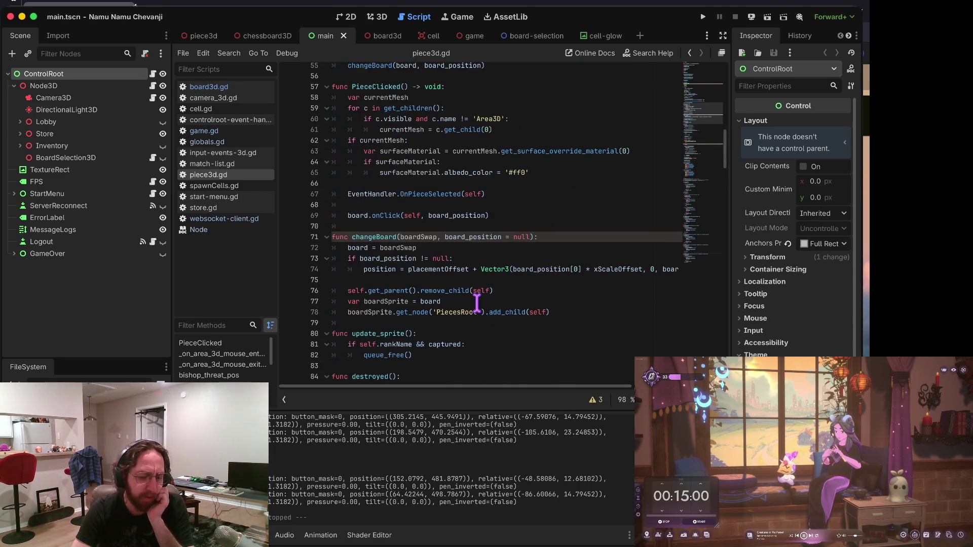
left_click(204, 143)
left_click(537, 298)
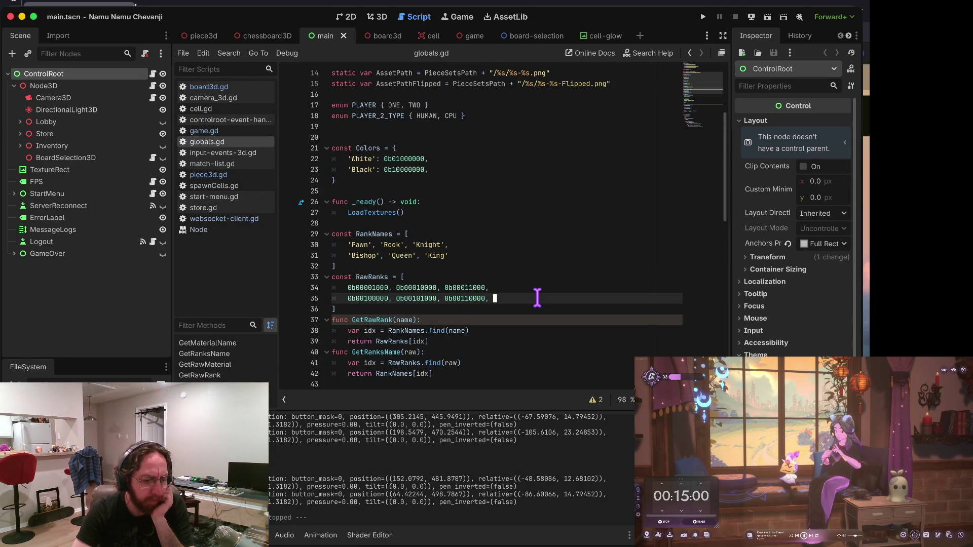
left_click(213, 132)
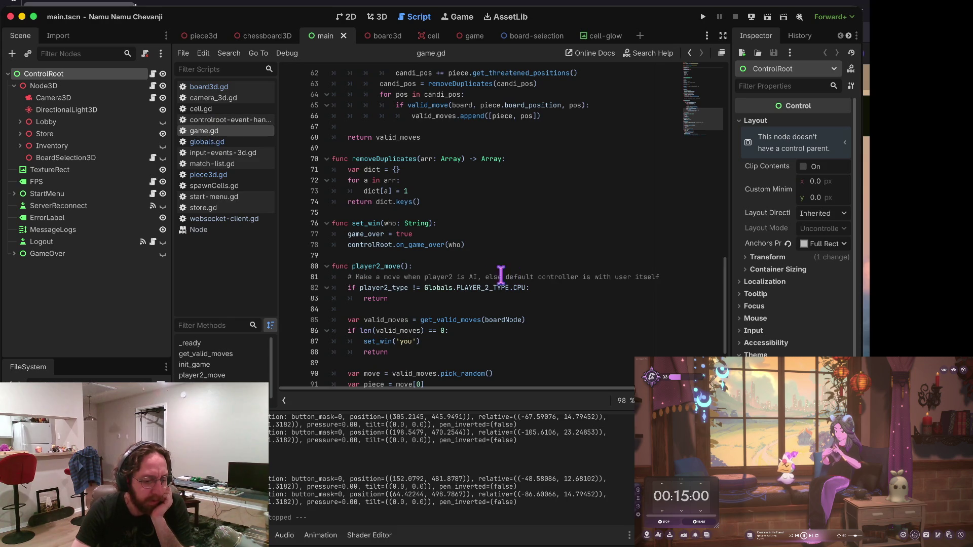
Step through game.gd's player2_move function and its player2_type check.
left_click(466, 277)
left_click(465, 266)
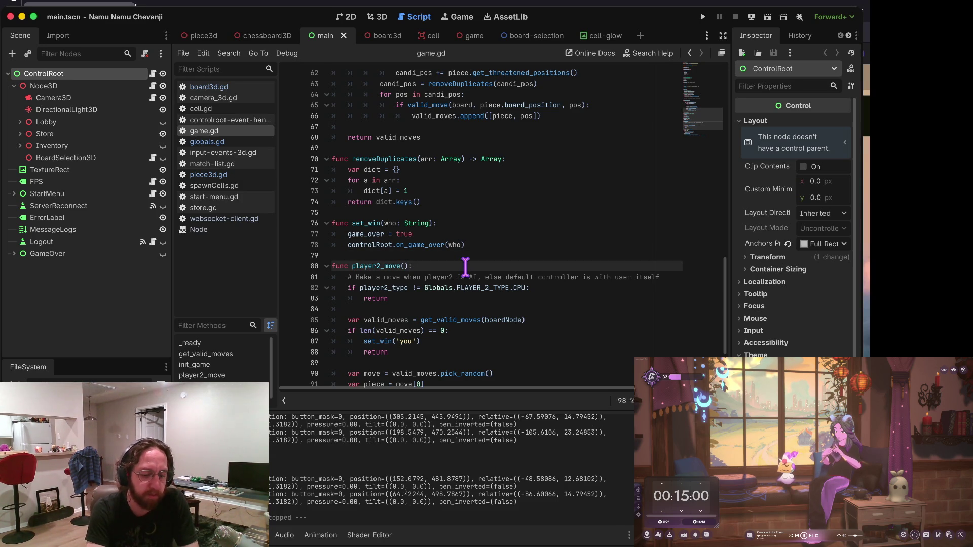
key("Down")
key("alt+Left")
key("alt+Left")
key("alt+Left")
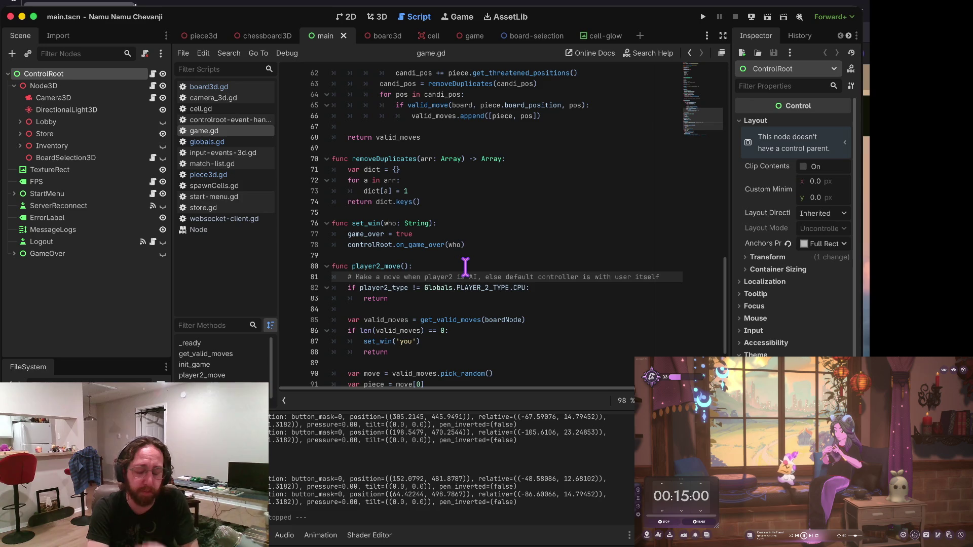
key("Down")
key("Down")
key("Up")
key("Up")
key("Down")
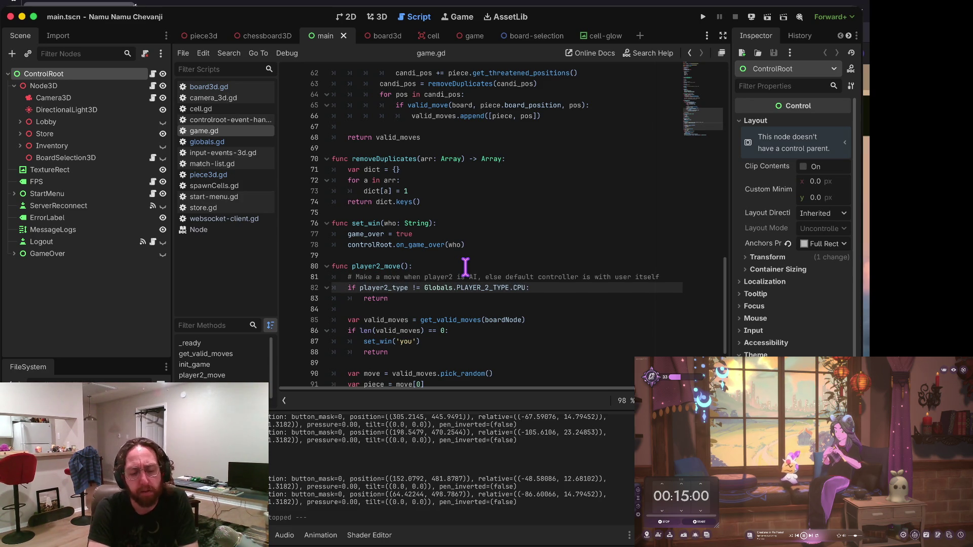
key("Home")
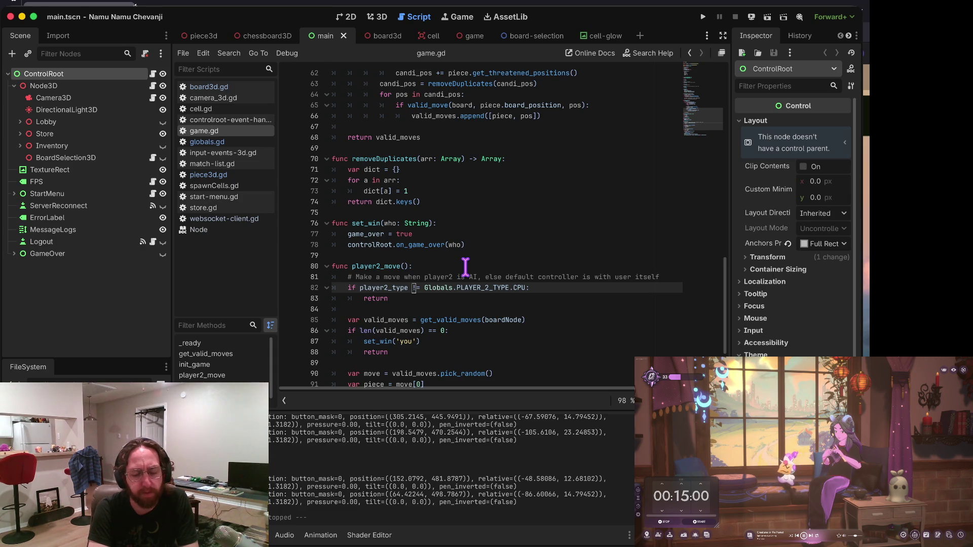
key("alt+Left")
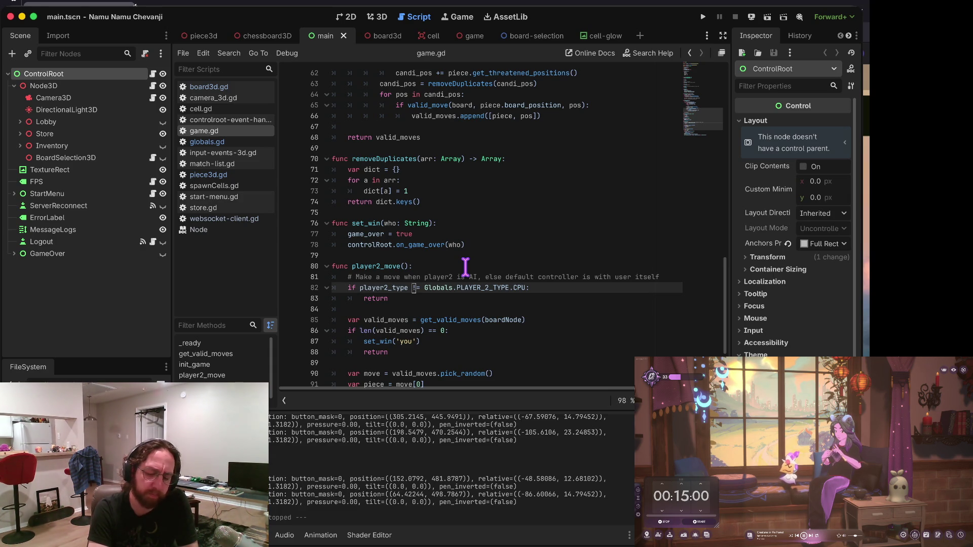
key("Home")
key("Home")
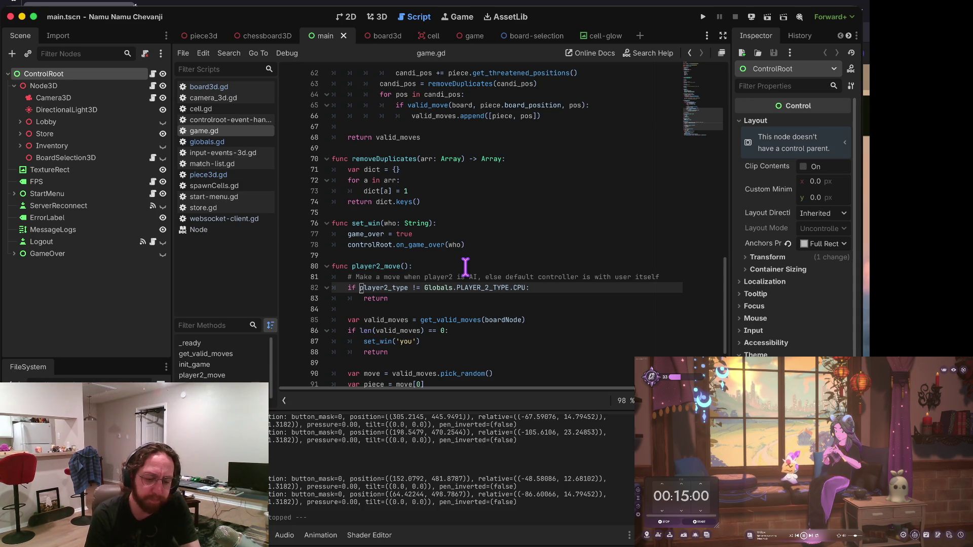
Place the caret on line 79 and run the chess project.
left_click(462, 263)
left_click(440, 259)
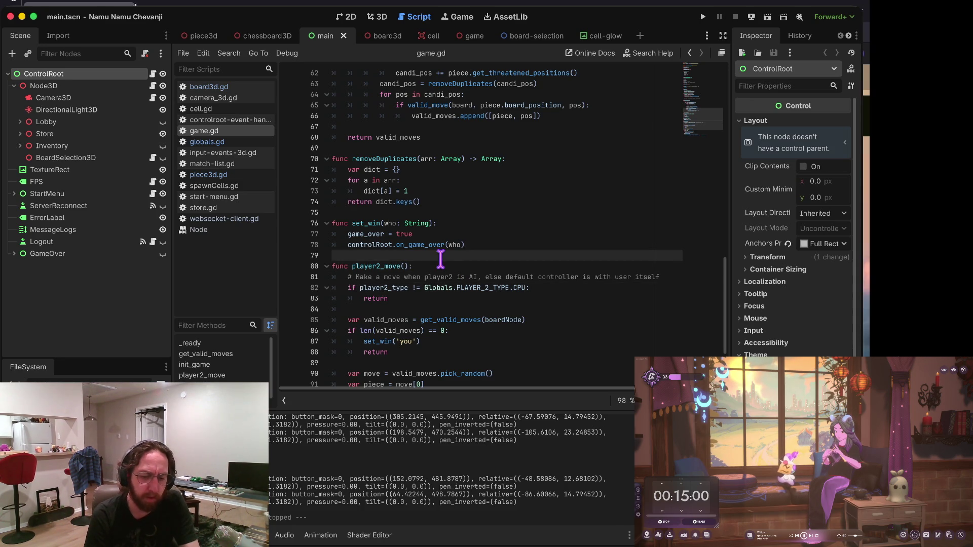
key("super+b")
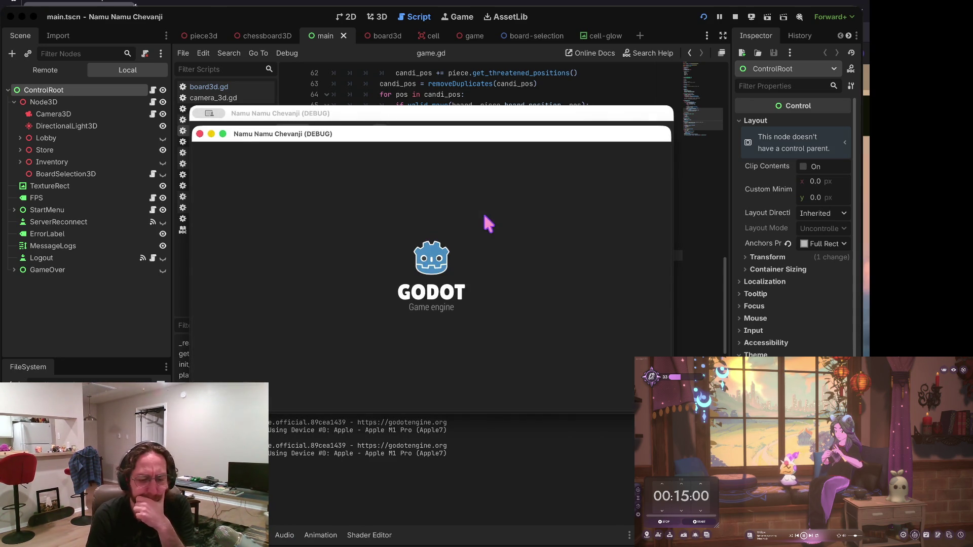
Log into the test game with a username, open the store and return to the board.
left_click(460, 304)
type("h")
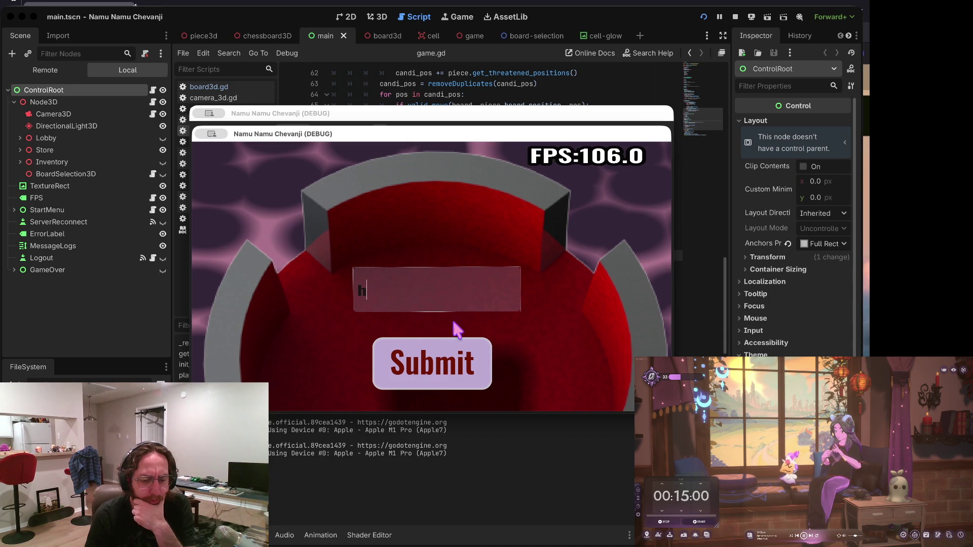
left_click(446, 350)
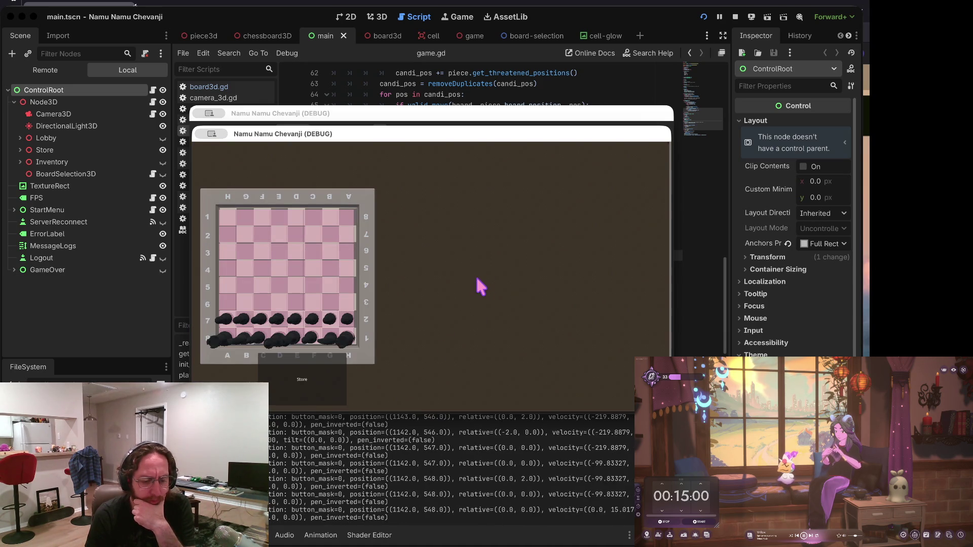
left_click(321, 374)
left_click(553, 374)
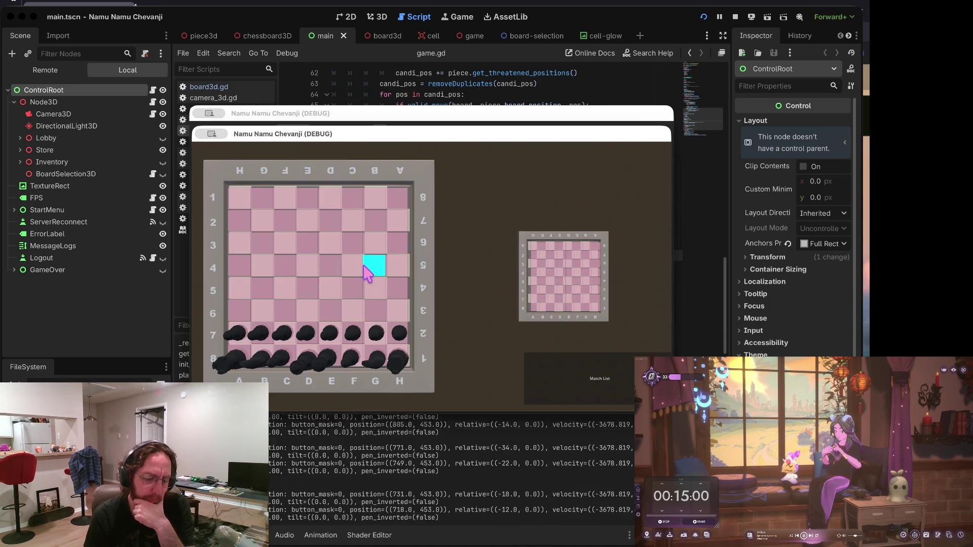
Move a black pawn to another square, then stop the game.
left_click(239, 336)
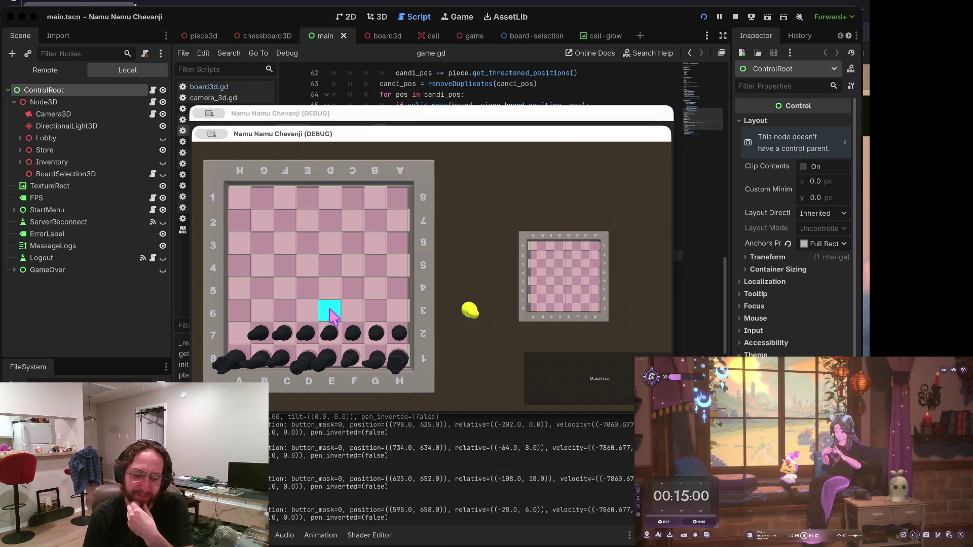
left_click(260, 338)
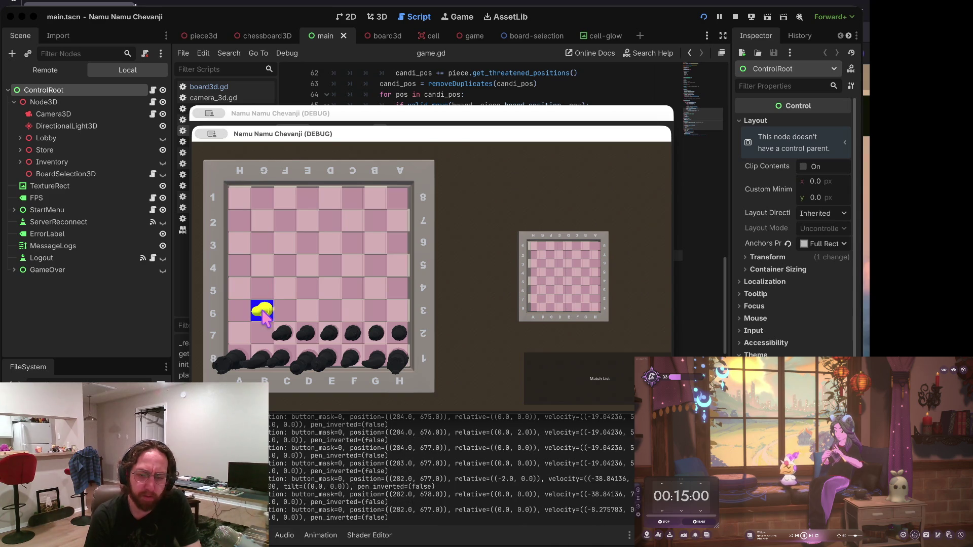
left_click(736, 17)
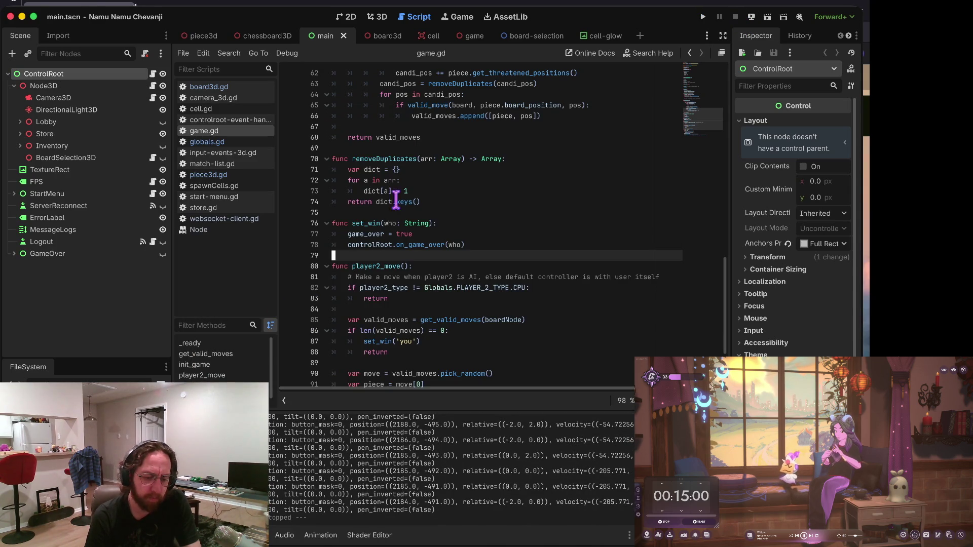
Look through board3d.gd, then bring up cell.gd with its Clicked, _on_mouse_entered and _on_mouse_exited handlers.
scroll(365, 260, "up", 20)
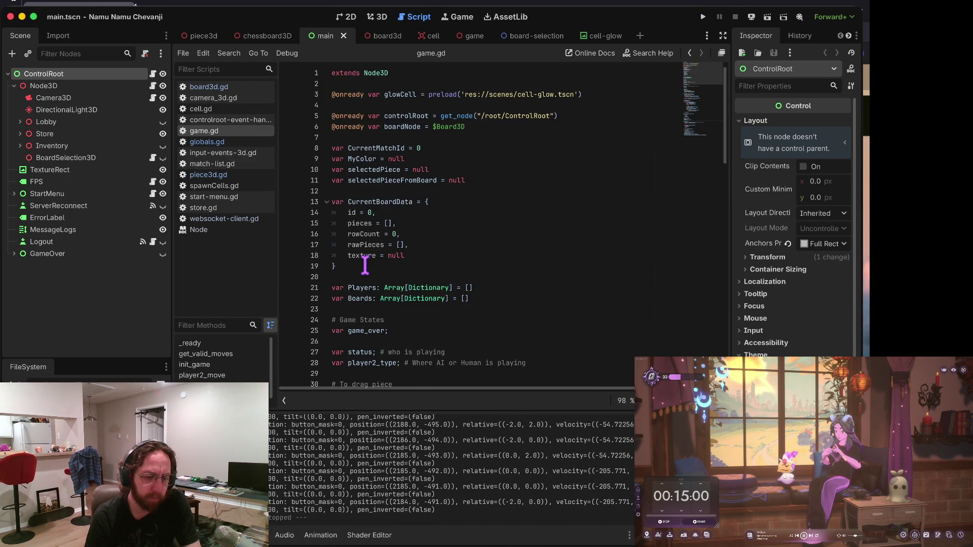
left_click(211, 87)
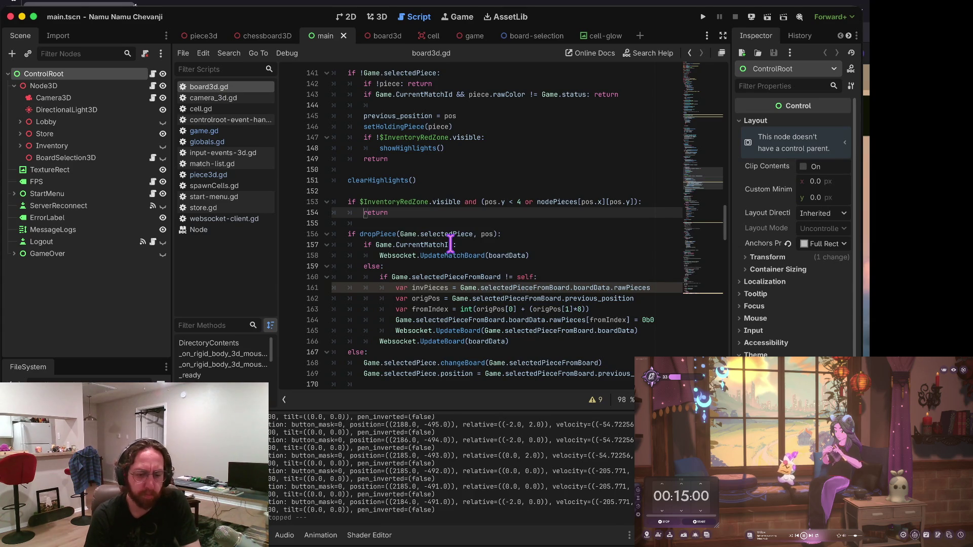
scroll(544, 245, "down", 10)
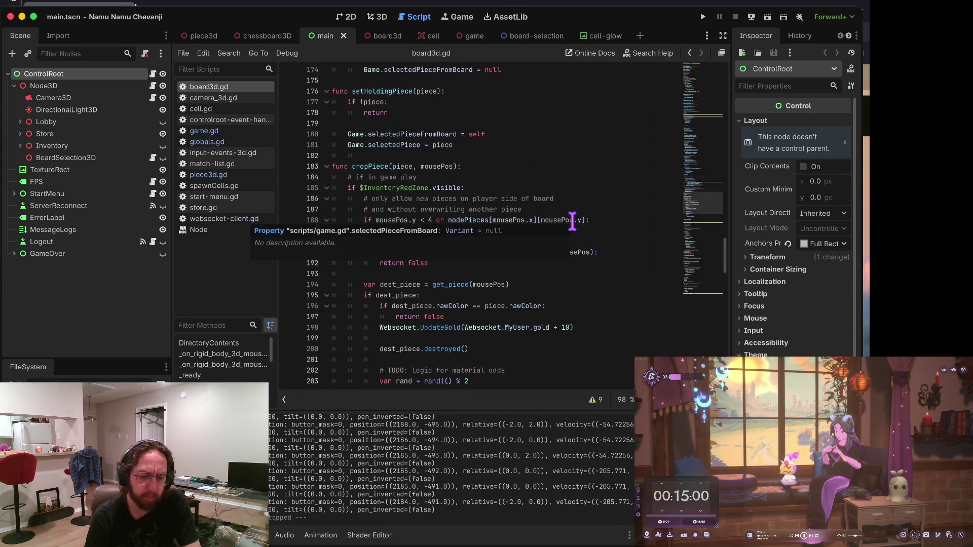
scroll(521, 170, "up", 15)
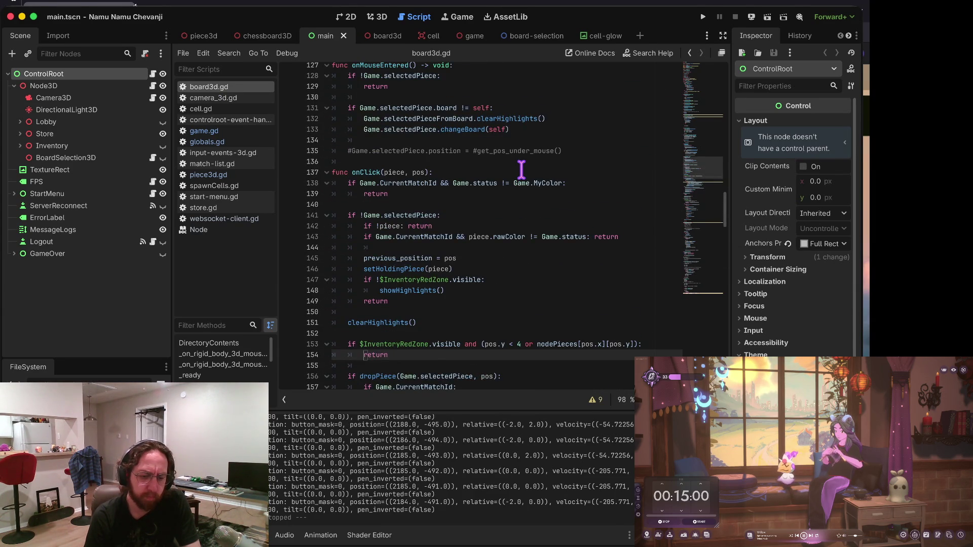
scroll(521, 170, "up", 8)
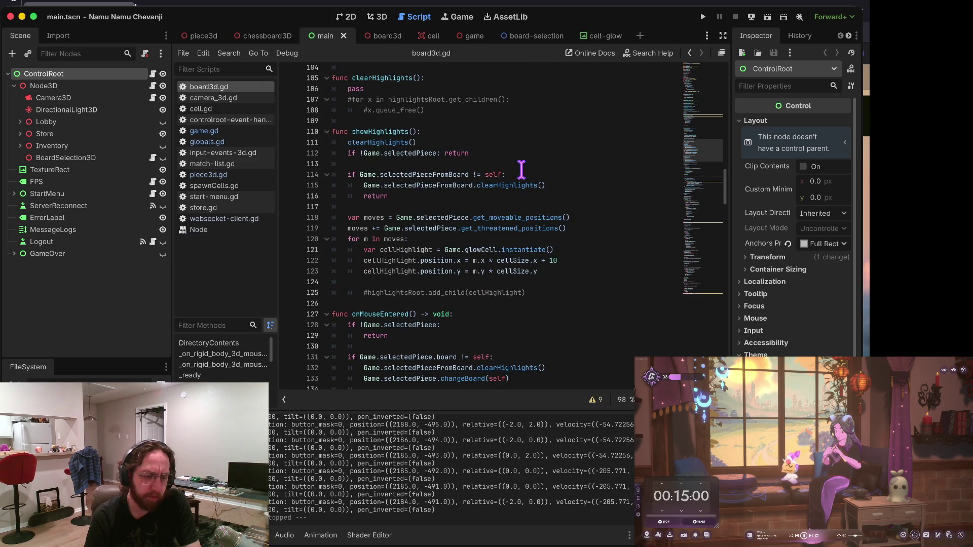
left_click(223, 109)
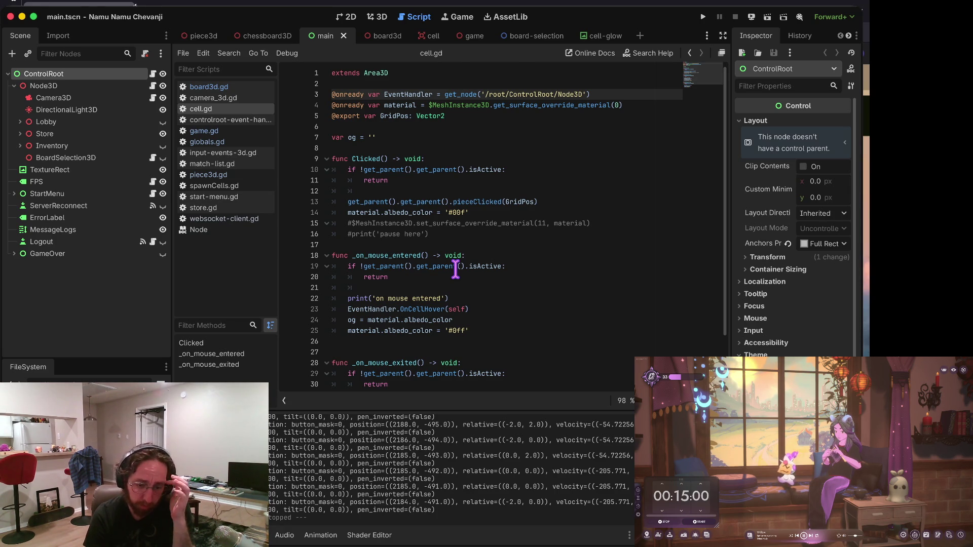
Inspect cell.gd's Clicked handler and its pieceClicked call, comparing briefly with board3d.gd.
scroll(456, 270, "down", 1)
left_click_drag(348, 180, 562, 184)
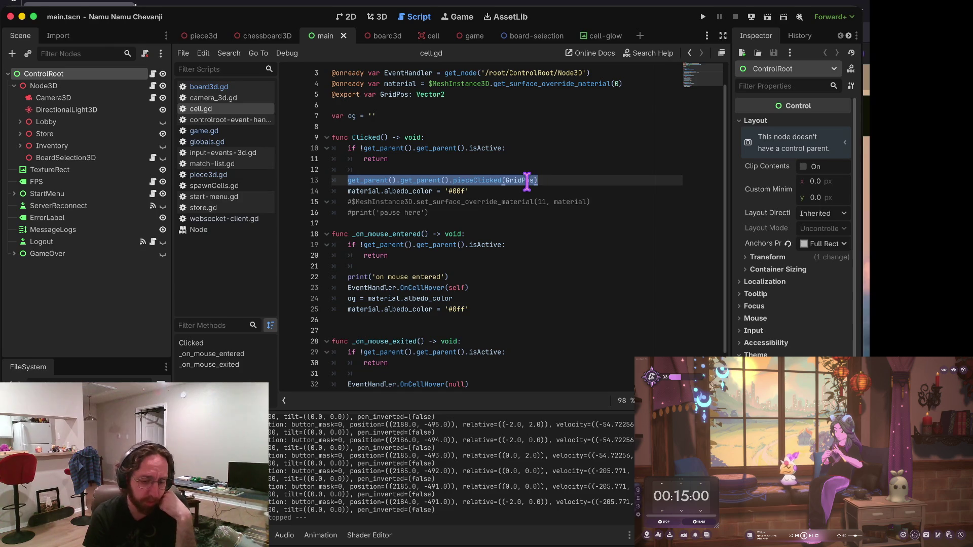
left_click(416, 181)
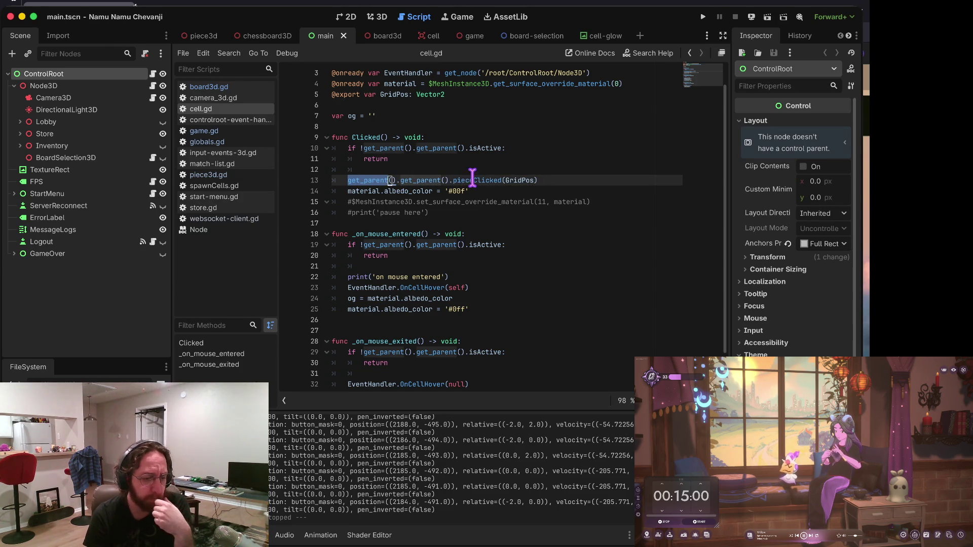
left_click(208, 87)
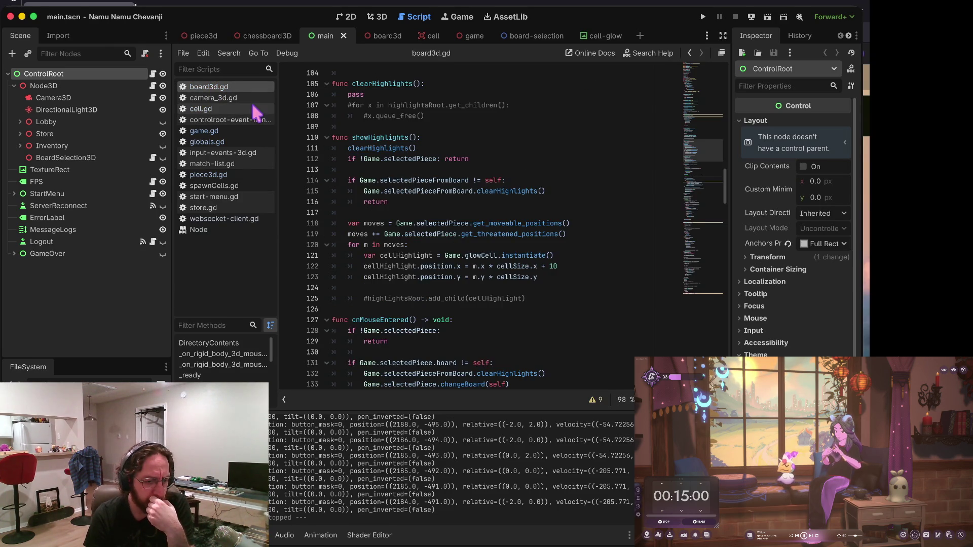
left_click(231, 107)
left_click(494, 202)
left_click(441, 212)
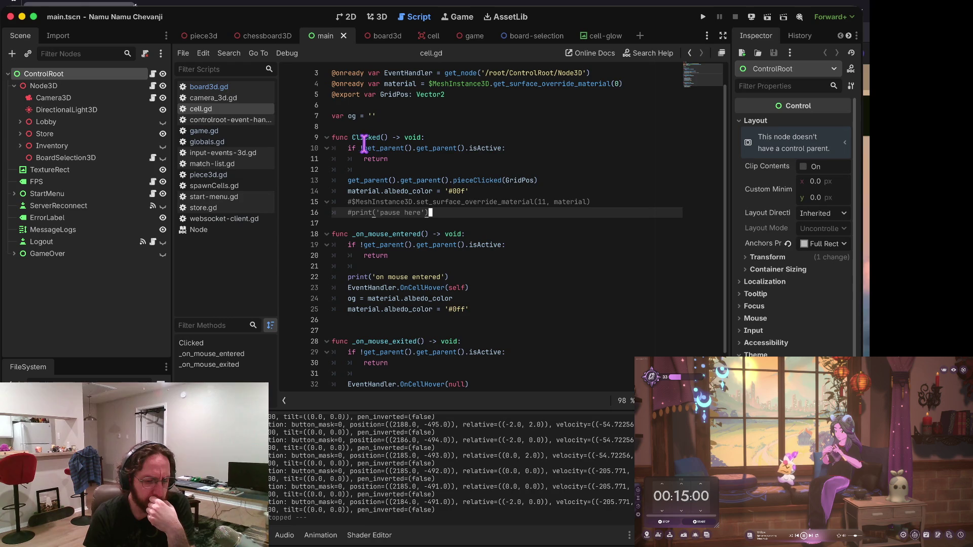
left_click(489, 182)
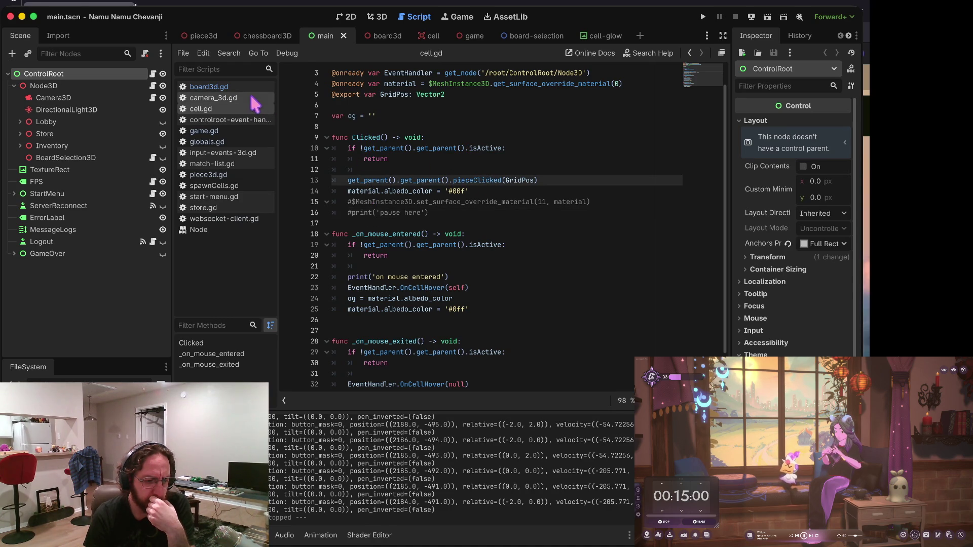
Search board3d.gd for 'piececli' to reach pieceClicked, where piece.PieceClicked() is called.
left_click(248, 88)
left_click(445, 164)
key("ctrl+f")
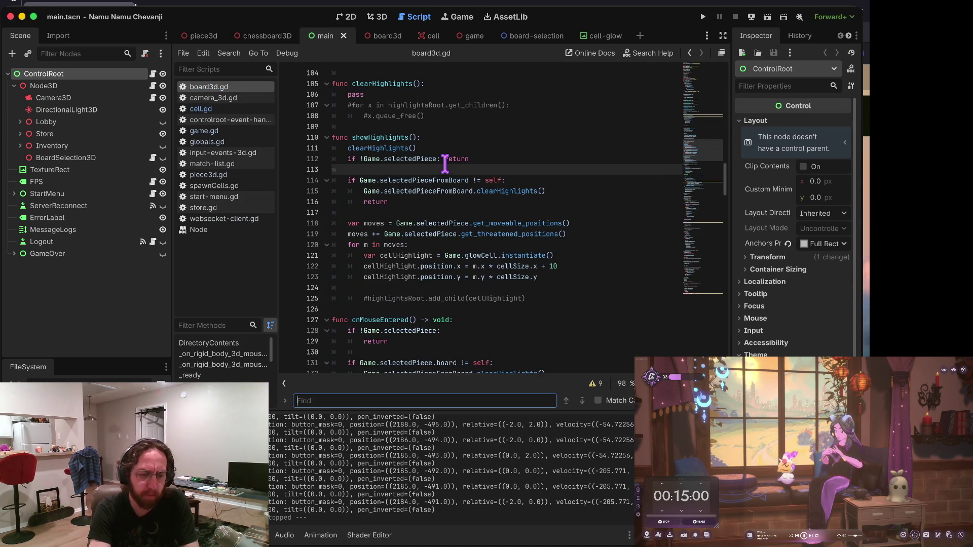
type("piececli")
key("Escape")
key("Home")
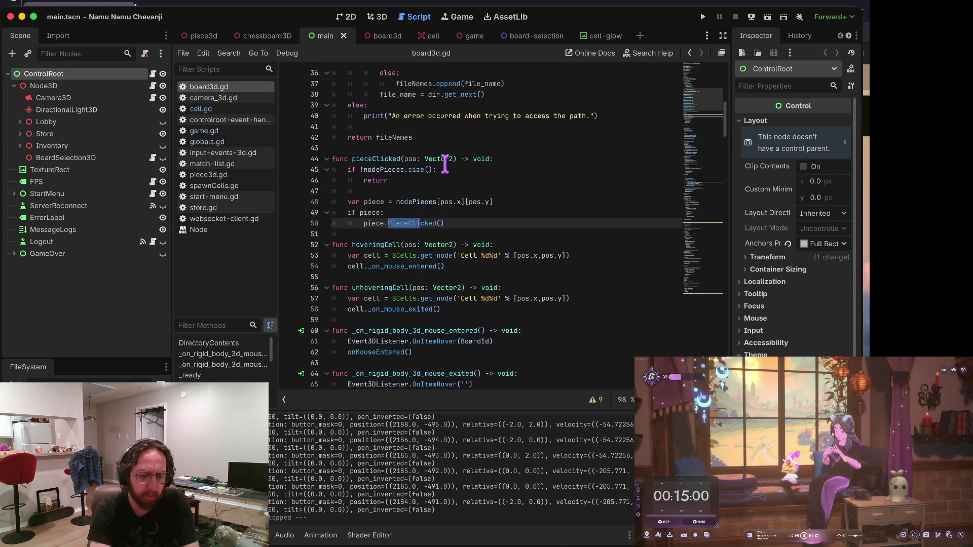
key("Up")
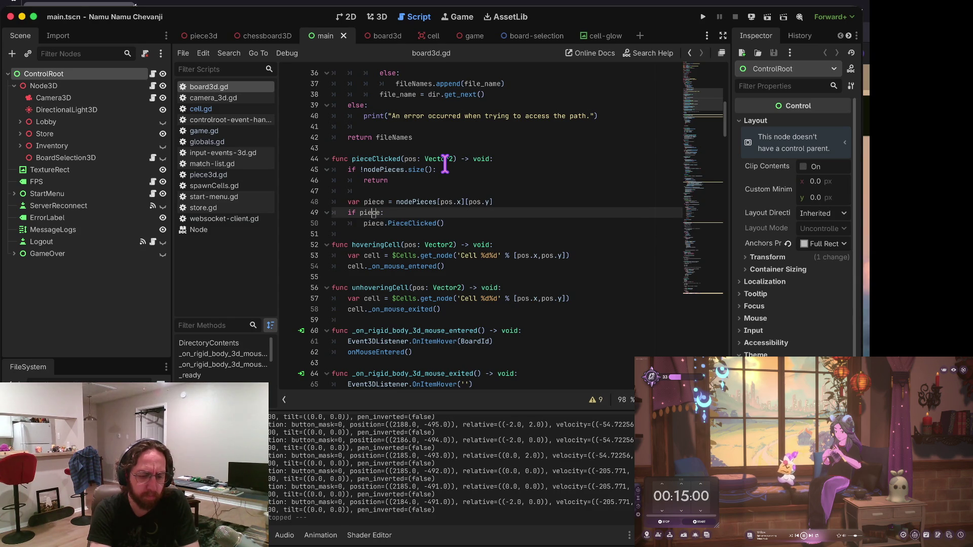
key("Down")
key("Up")
key("Up")
Start a new line after the piece lookup in pieceClicked for an onClick call.
key("Down")
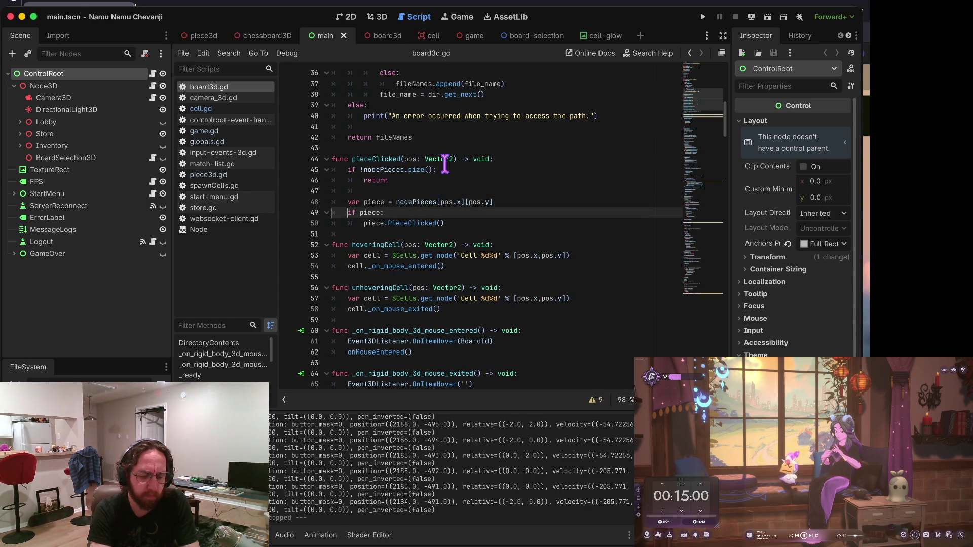
key("Up")
key("Return")
type("o")
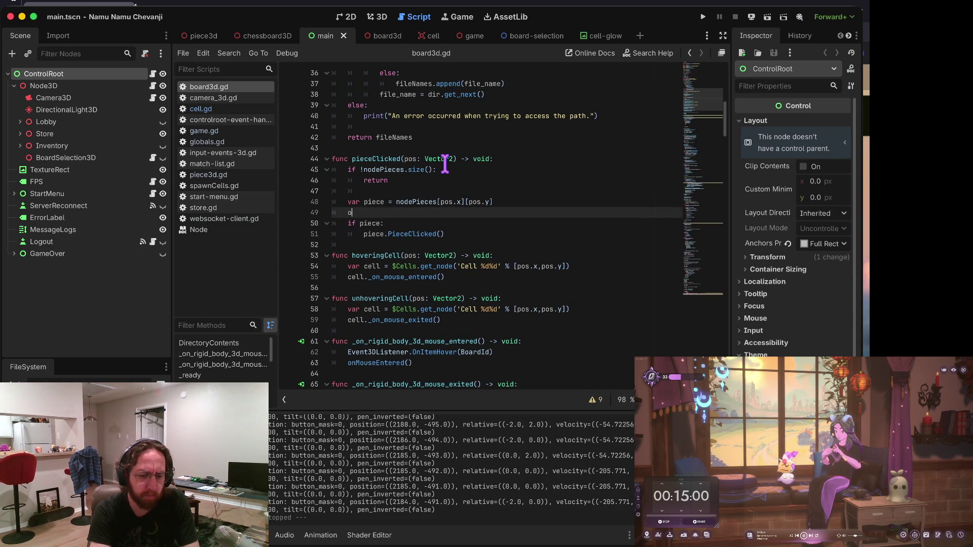
key("BackSpace")
key("BackSpace")
key("BackSpace")
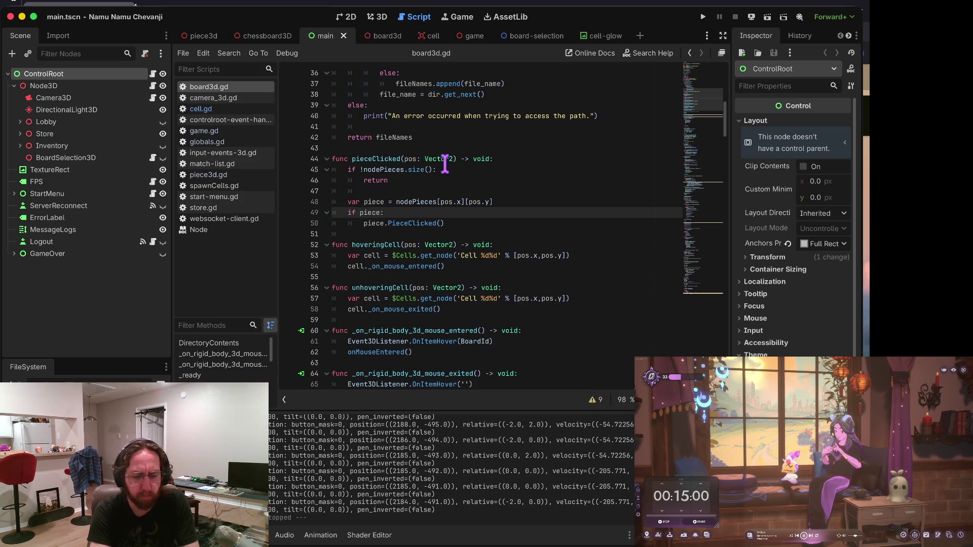
key("Up")
key("Return")
type("oncli")
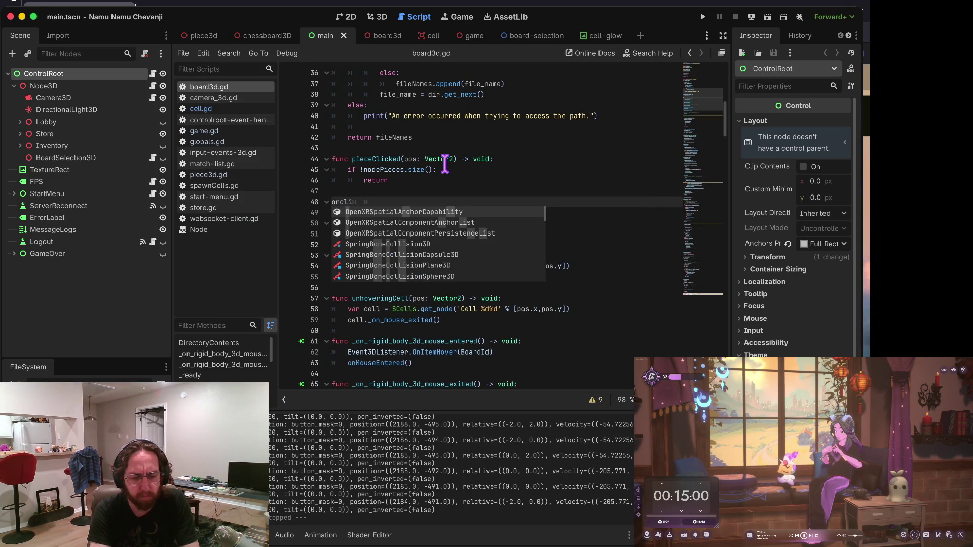
key("Escape")
key("BackSpace")
key("BackSpace")
key("BackSpace")
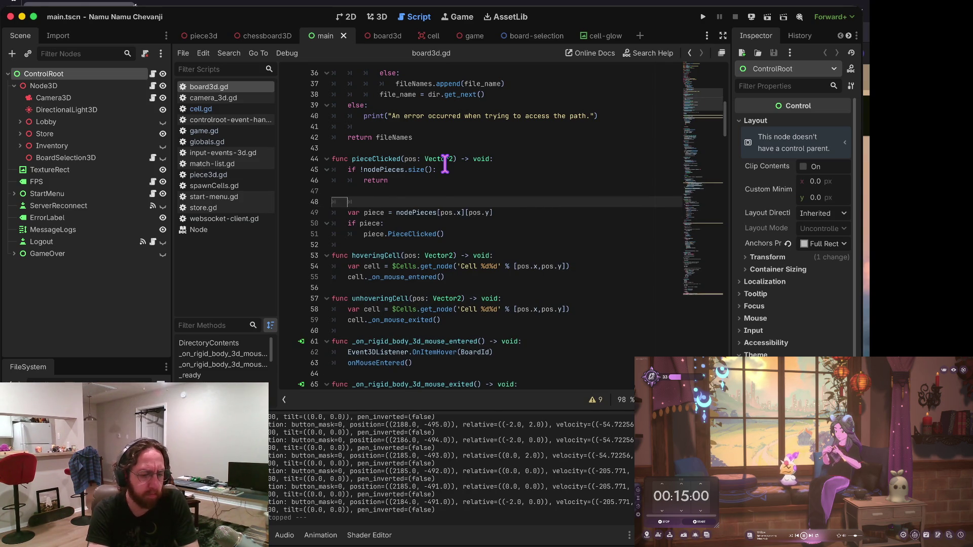
Search 'click(' to check the onClick definition, then 'piececli' to return to pieceClicked.
key("ctrl+f")
type("click(")
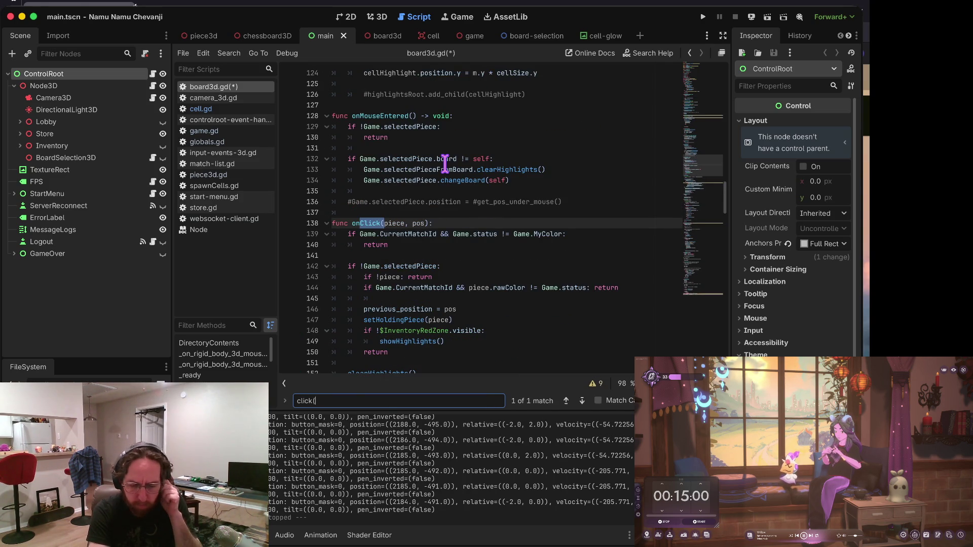
key("Escape")
key("shift+Home")
key("Left")
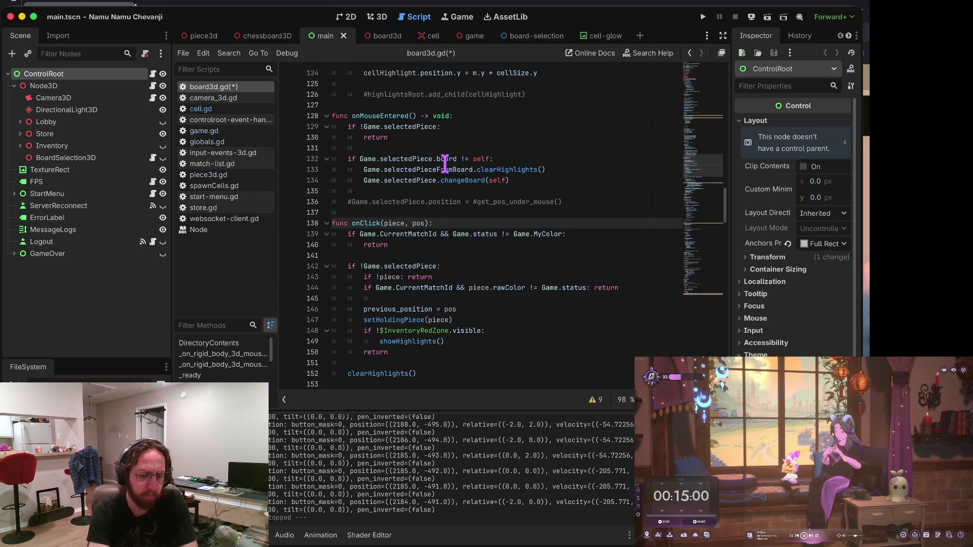
key("ctrl+f")
type("piececli")
key("Escape")
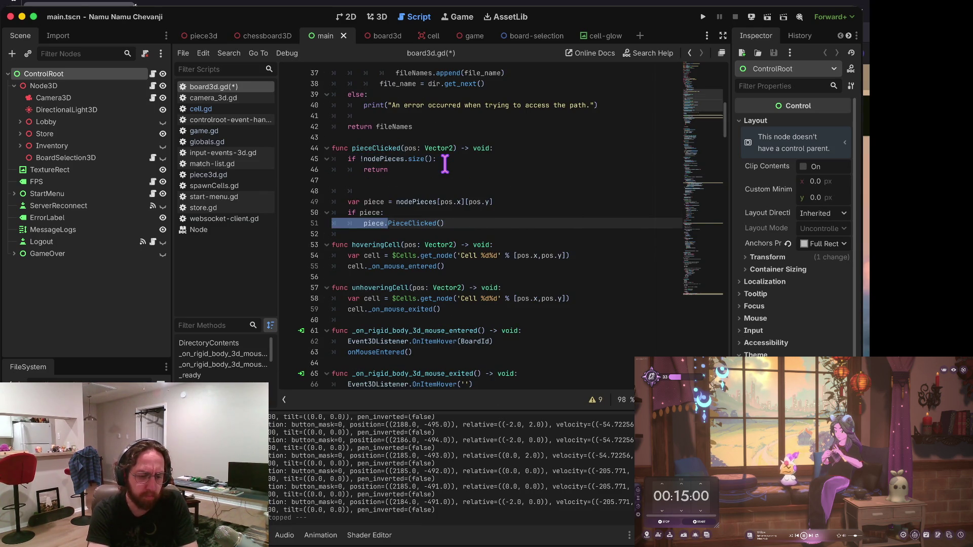
key("Left")
key("Up")
key("Up")
key("Up")
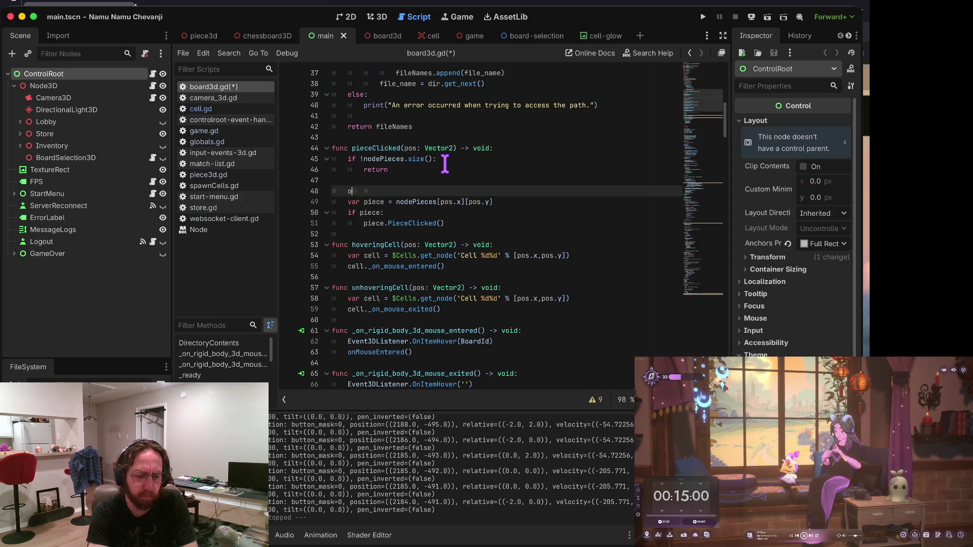
Add onClick(piece, pos) below the piece lookup, comment out 'if piece:' and piece.PieceClicked(), and save.
type("nClick")
key("Return")
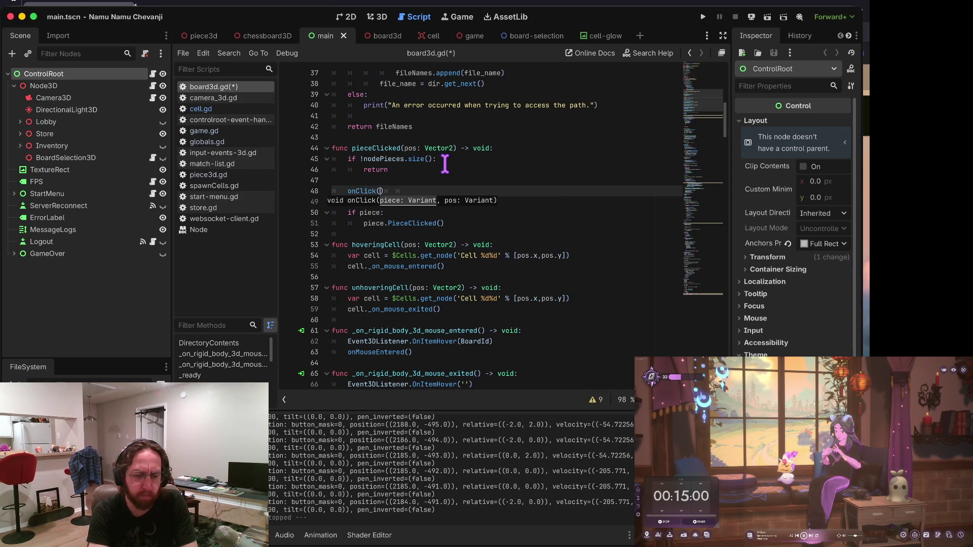
key("alt+Down")
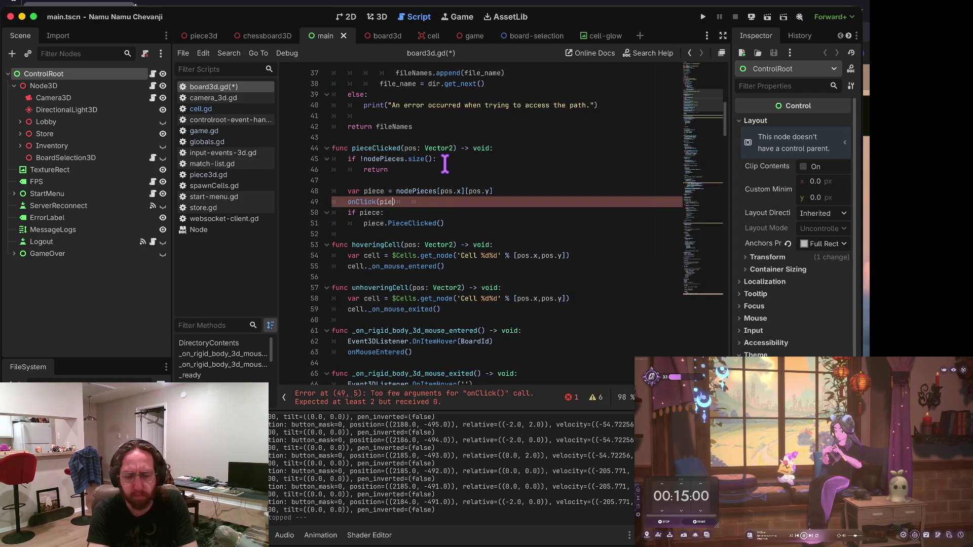
key("Down")
key("Home")
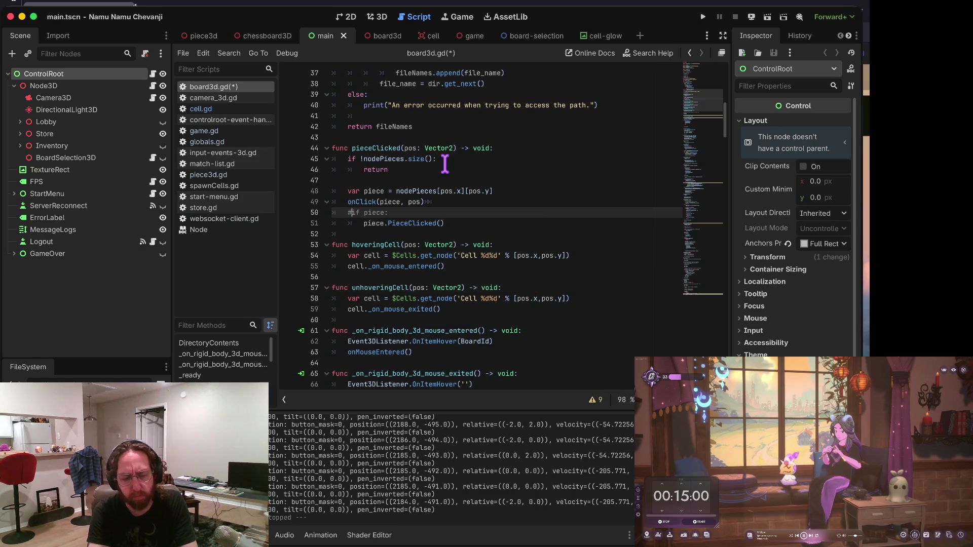
type("#")
key("Down")
type("3")
key("BackSpace")
type("#")
key("Up")
key("Up")
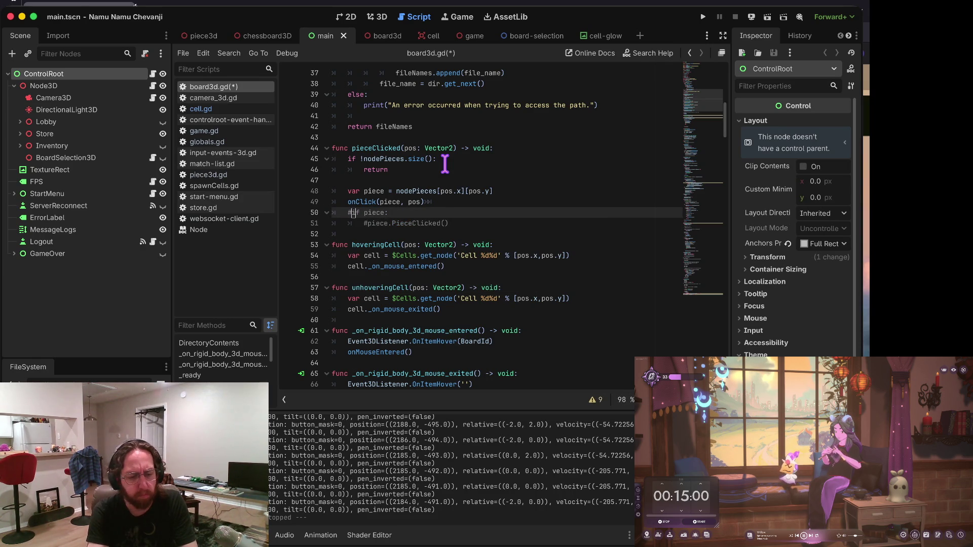
key("F12")
key("ctrl+s")
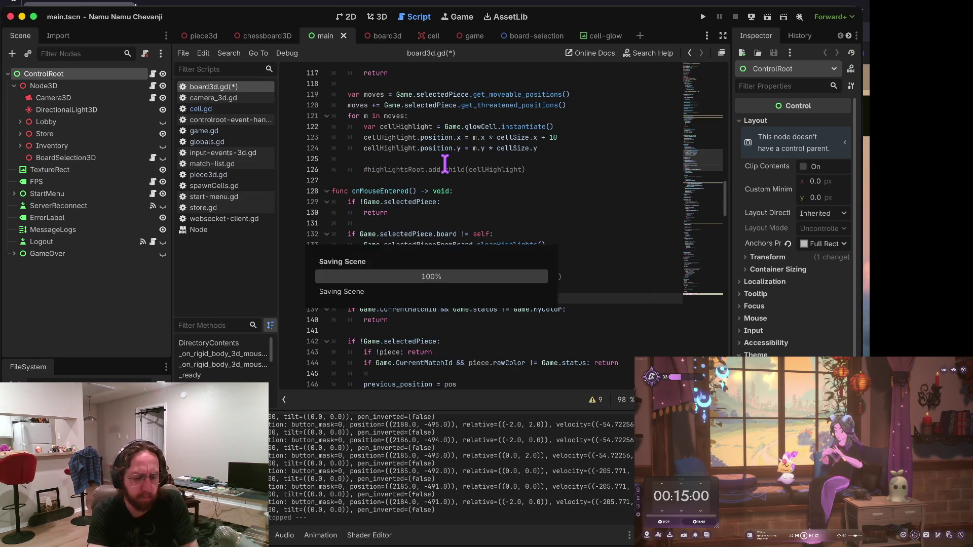
key("Down")
key("Down")
key("Down")
key("Down")
key("Down")
key("Down")
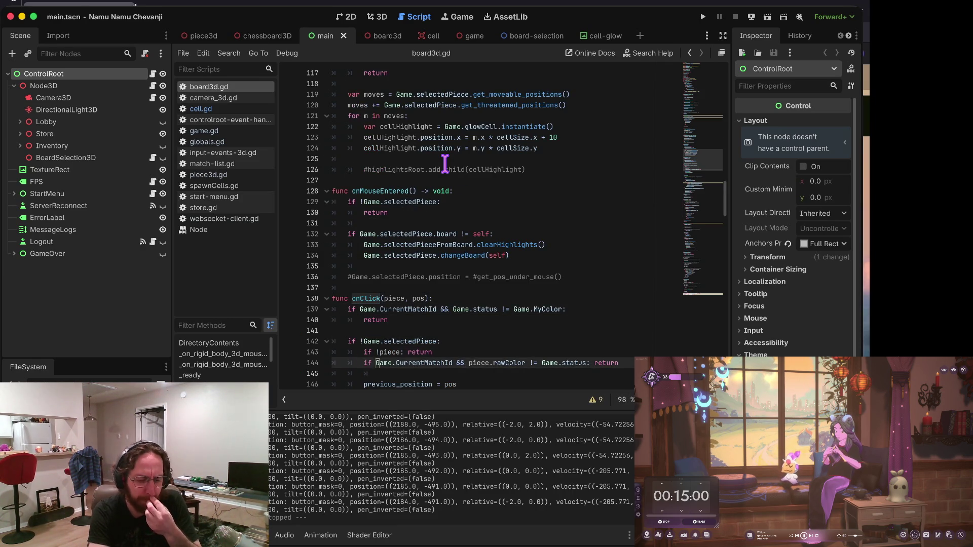
key("Down")
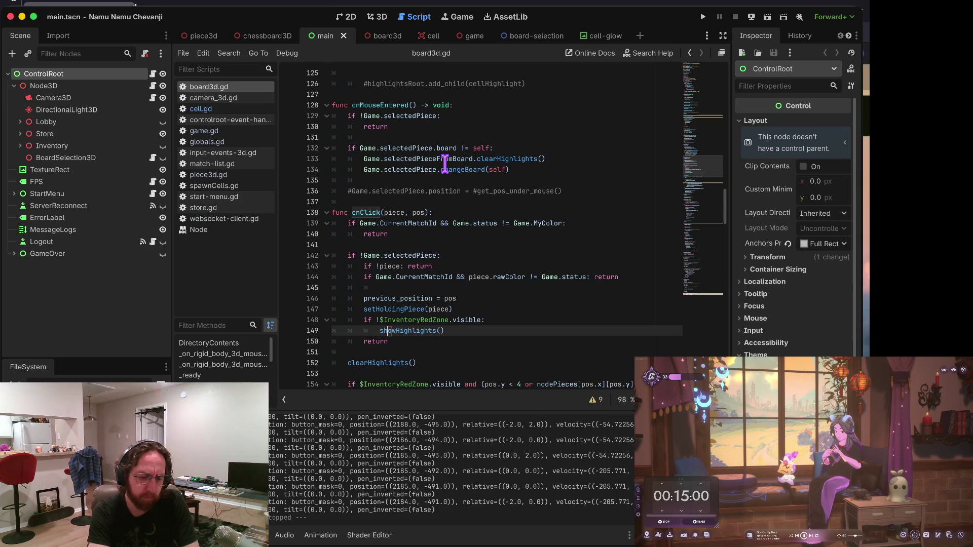
key("Down")
key("Down")
key("Down")
key("Down")
key("Down")
key("Down")
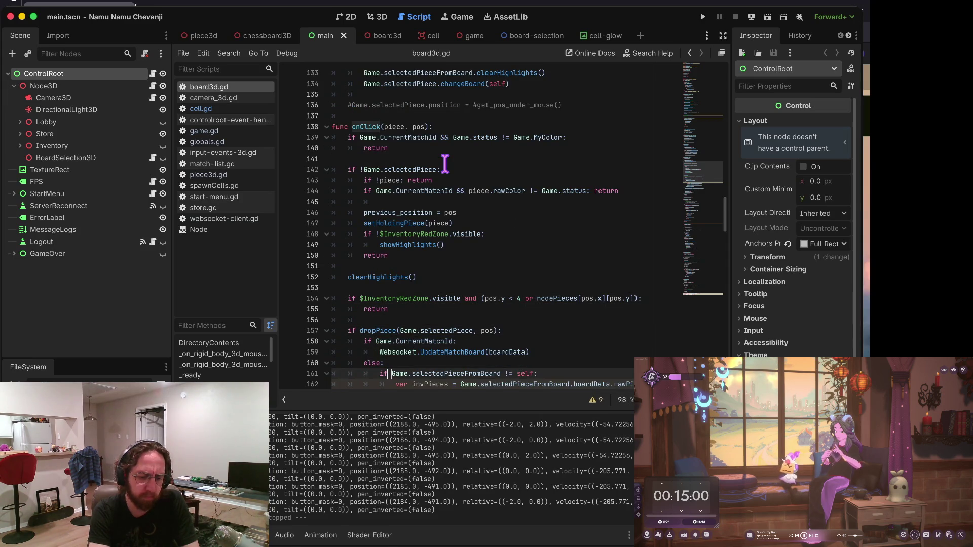
key("Down")
key("Down")
key("Down")
key("Down")
key("Down")
key("Down")
key("Up")
key("Up")
key("Up")
key("Up")
key("Up")
key("Up")
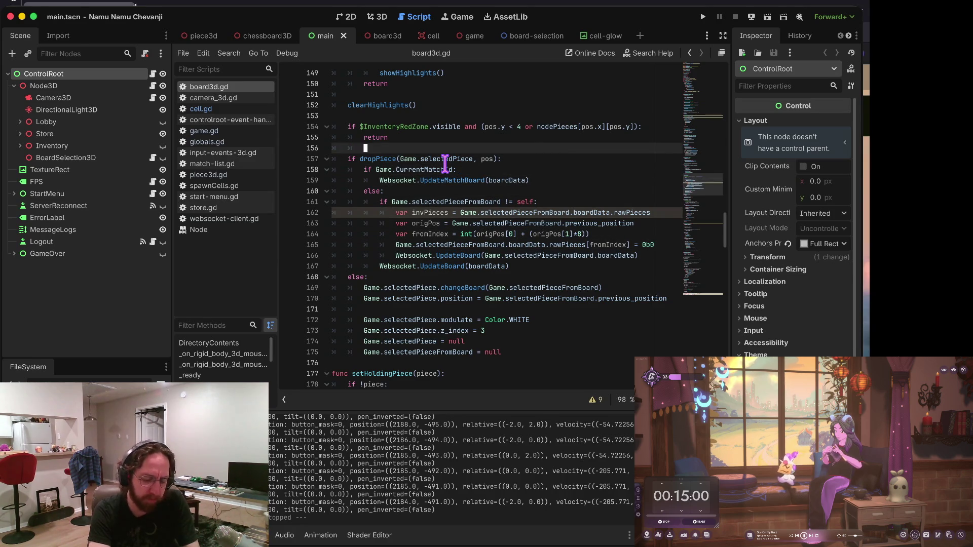
key("Up")
key("Up")
scroll(445, 163, "up", 10)
left_click(445, 159)
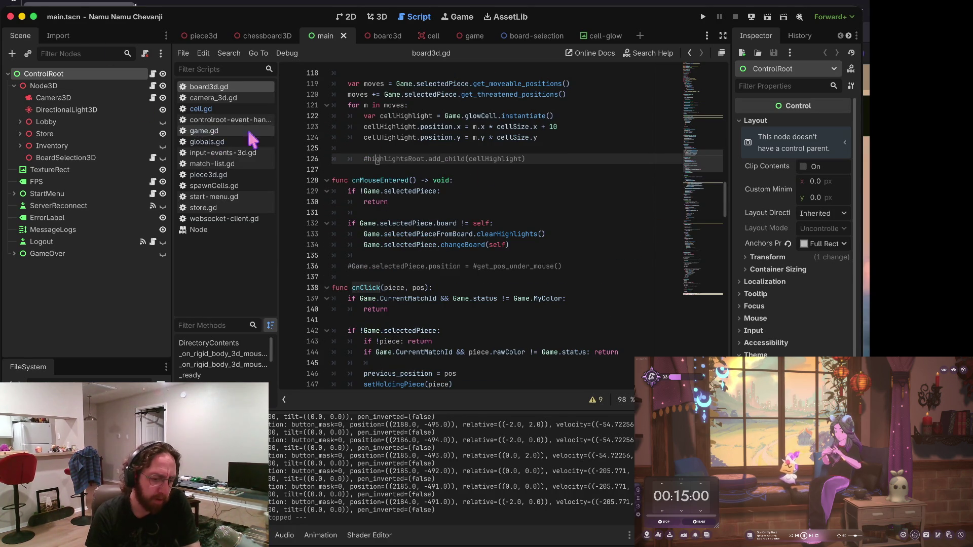
left_click(419, 199)
double_click(419, 191)
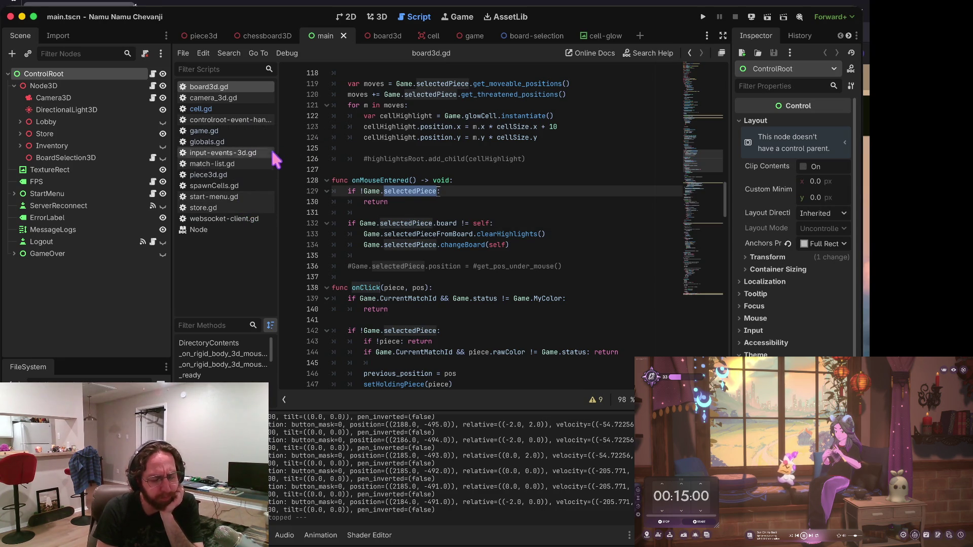
left_click(414, 193)
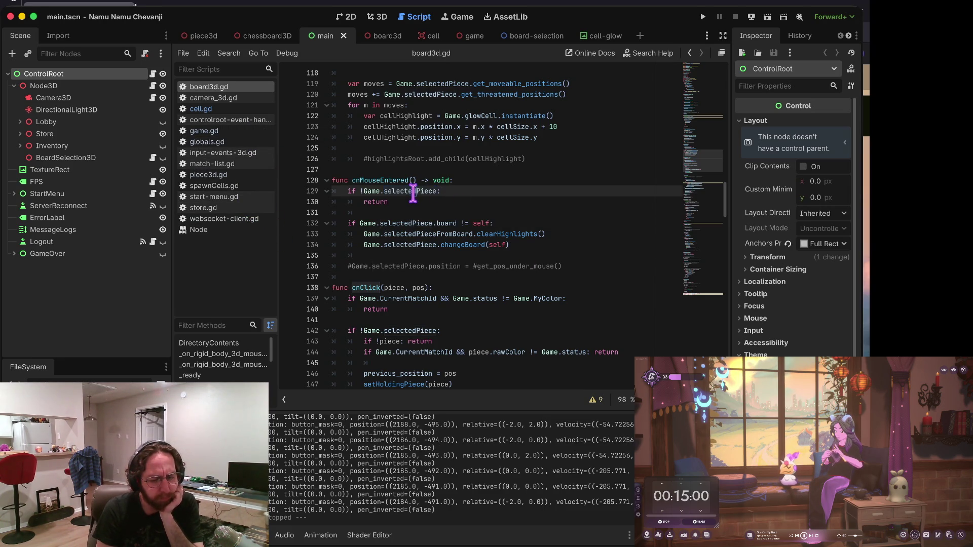
scroll(413, 188, "down", 2)
scroll(397, 128, "up", 1)
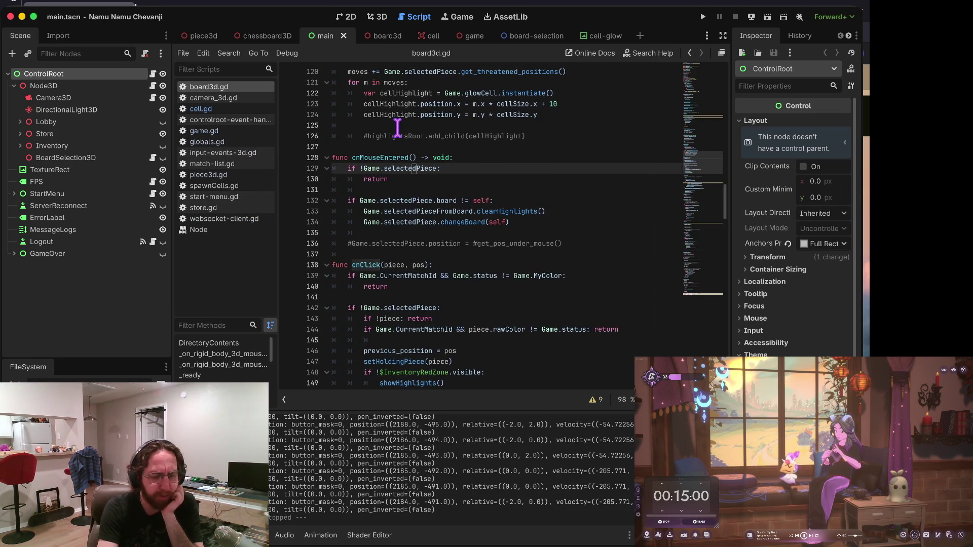
In piece3d.gd's PieceClicked, delete the EventHandler.OnPieceSelected(self) line so board.onClick runs directly.
left_click(236, 176)
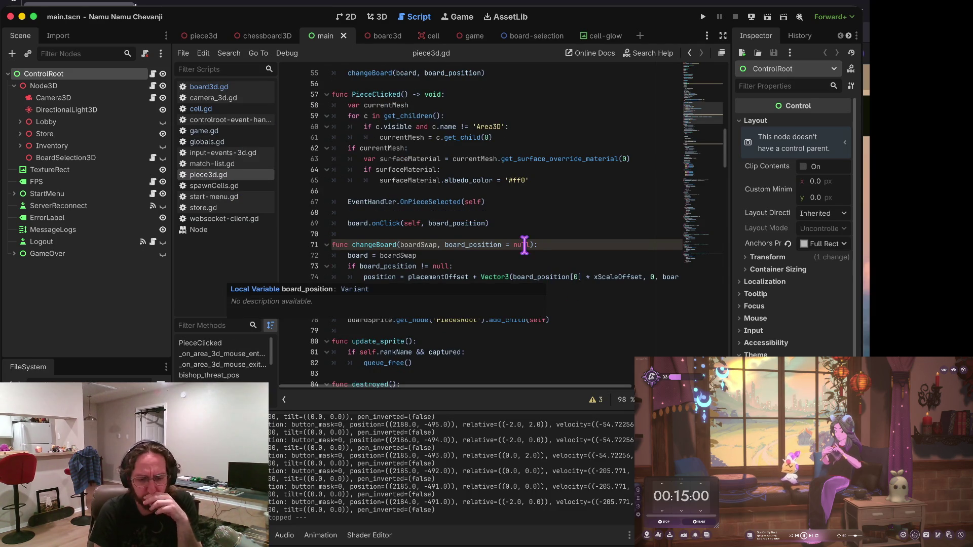
left_click(509, 212)
left_click(560, 159)
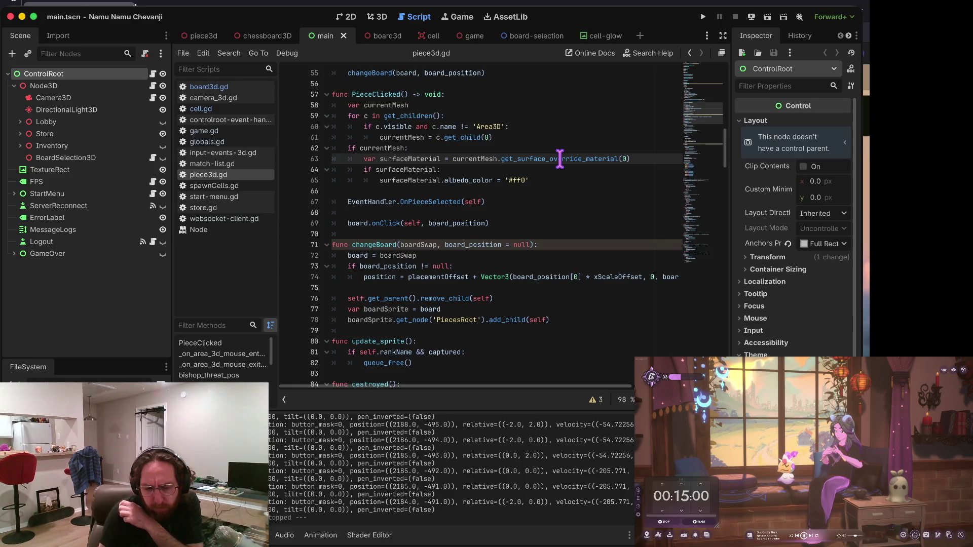
left_click_drag(358, 202, 486, 202)
left_click(487, 202)
triple_click(439, 202)
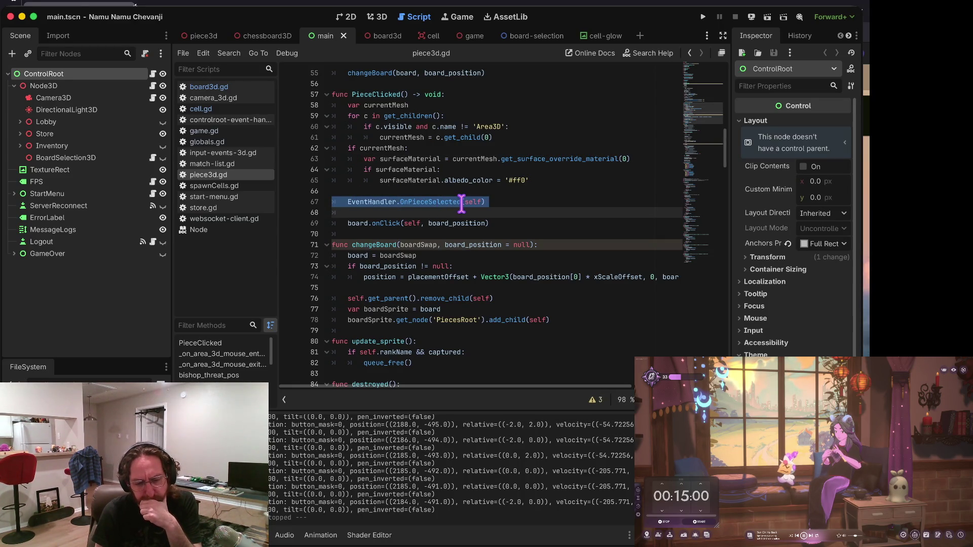
left_click(489, 210)
left_click(342, 202, "shift")
key("shift+Home")
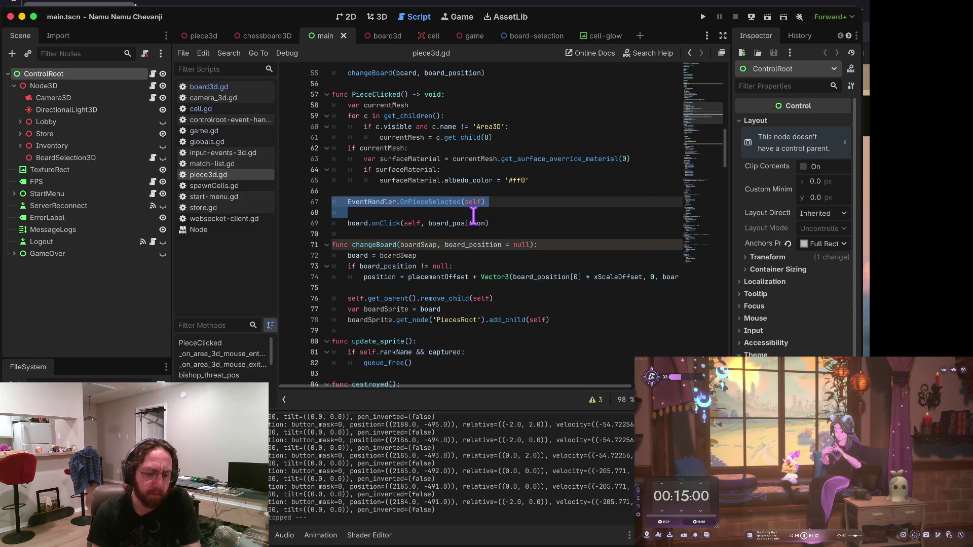
key("Left")
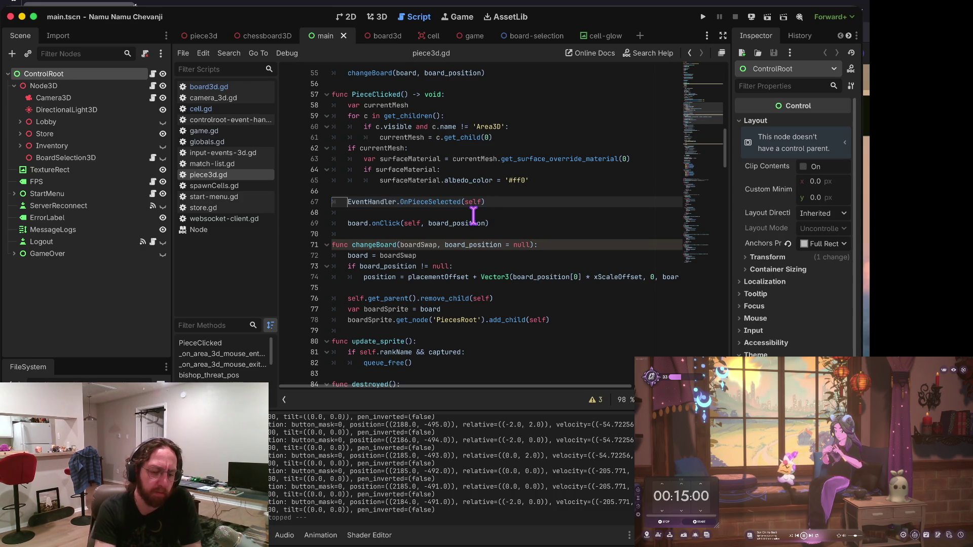
key("ctrl+shift+k")
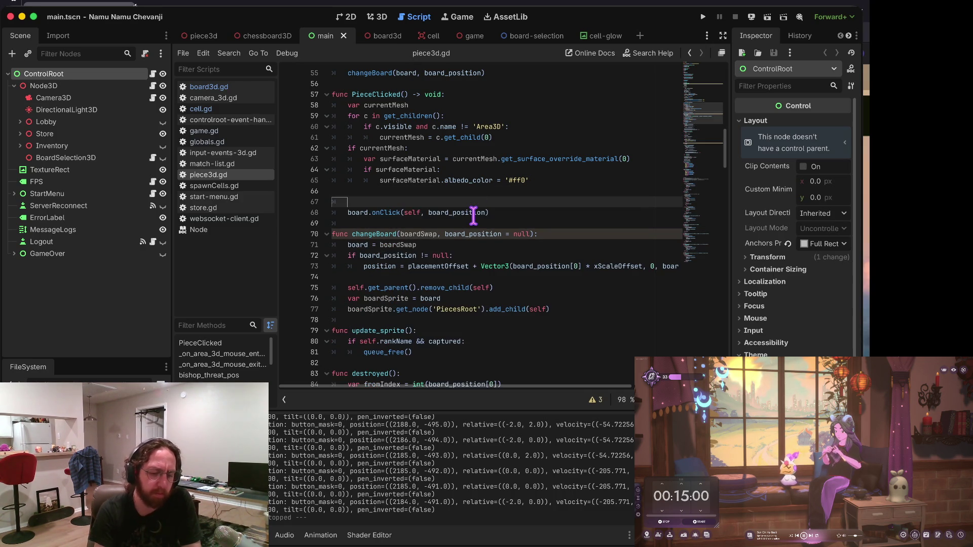
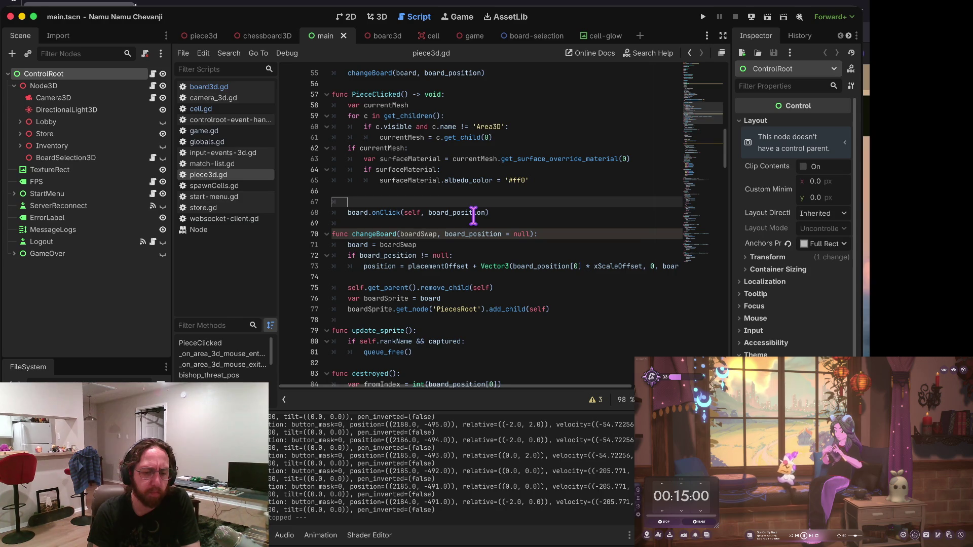
In piece3d.gd, insert EventHandler.OnPieceSelected(self) on the line above the board.onClick call.
key("alt+Left")
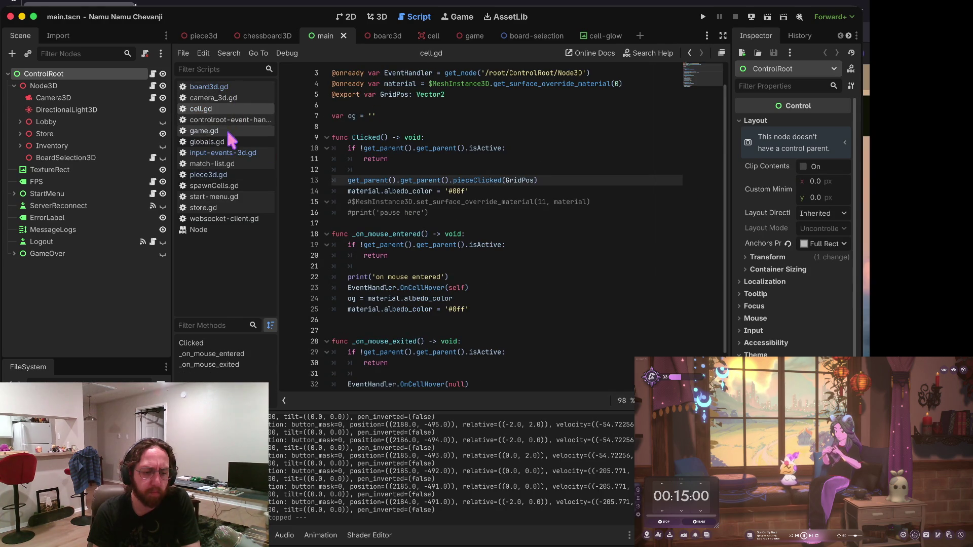
left_click(219, 175)
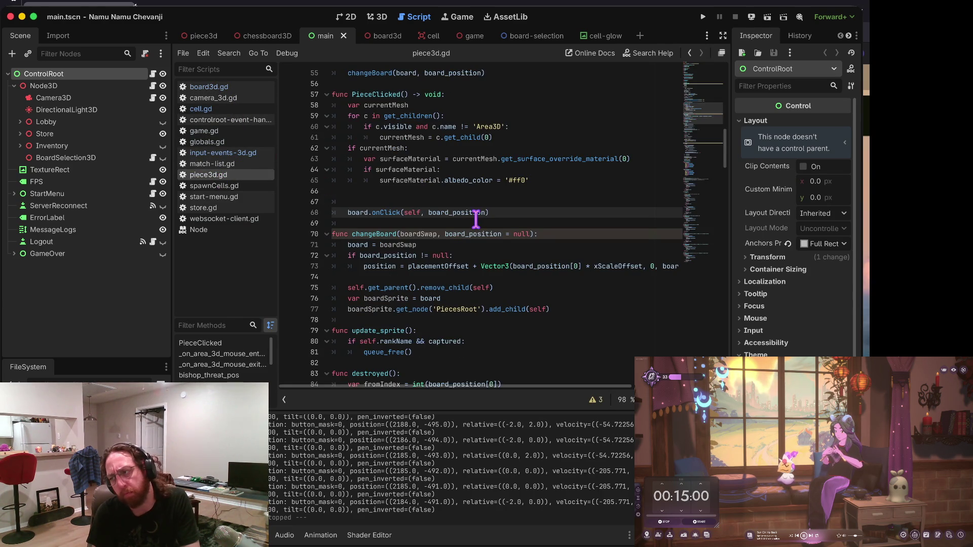
scroll(463, 109, "up", 2)
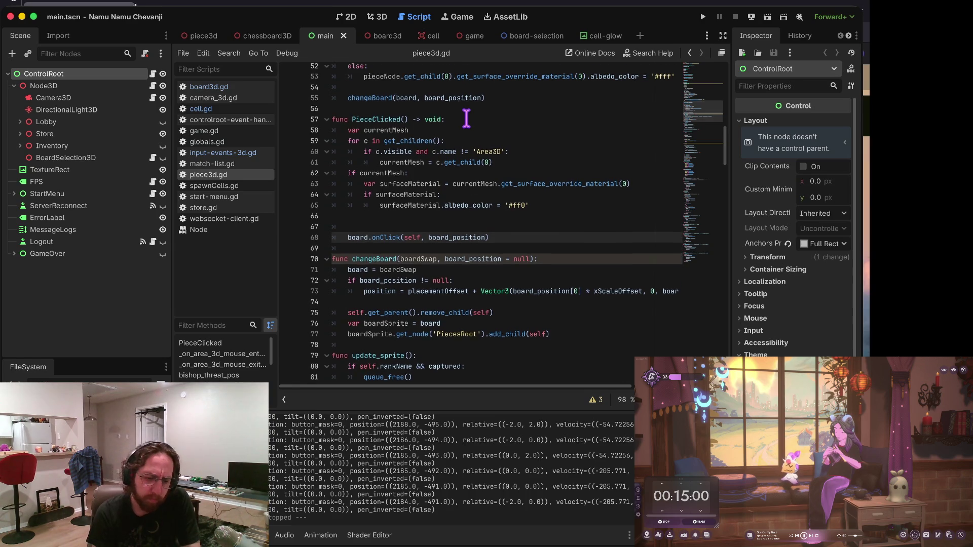
key("Up")
scroll(476, 181, "up", 2)
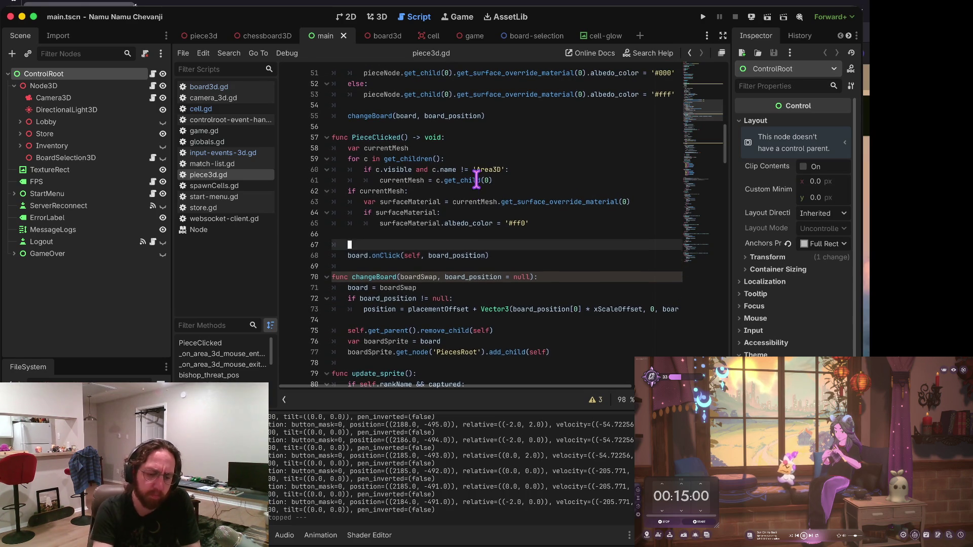
type("EventHandler.OnPieceSelected(self)")
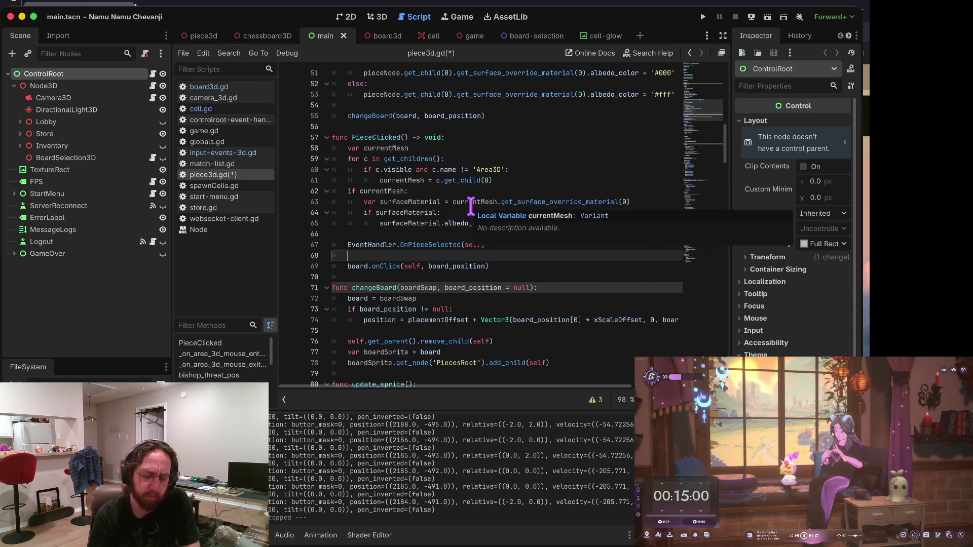
Change the call to board.onClick(board_position) without self, and save piece3d.gd.
scroll(464, 152, "down", 3)
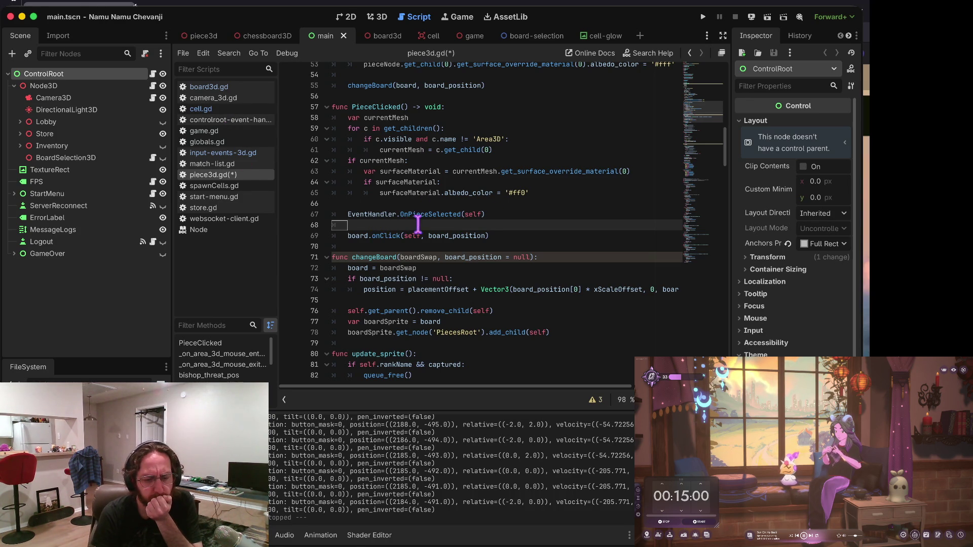
scroll(406, 234, "up", 1)
left_click(409, 240)
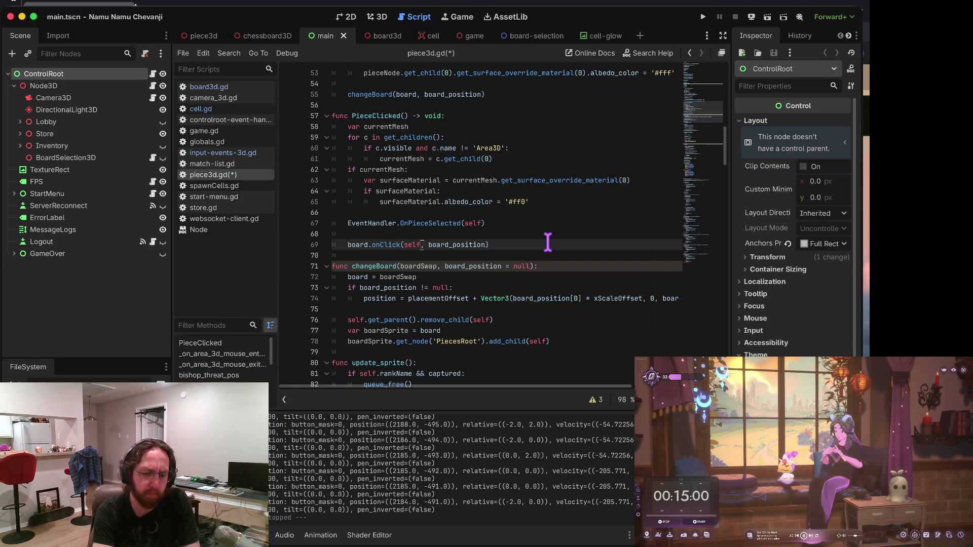
key("BackSpace")
key("BackSpace")
key("BackSpace")
key("Delete")
key("Delete")
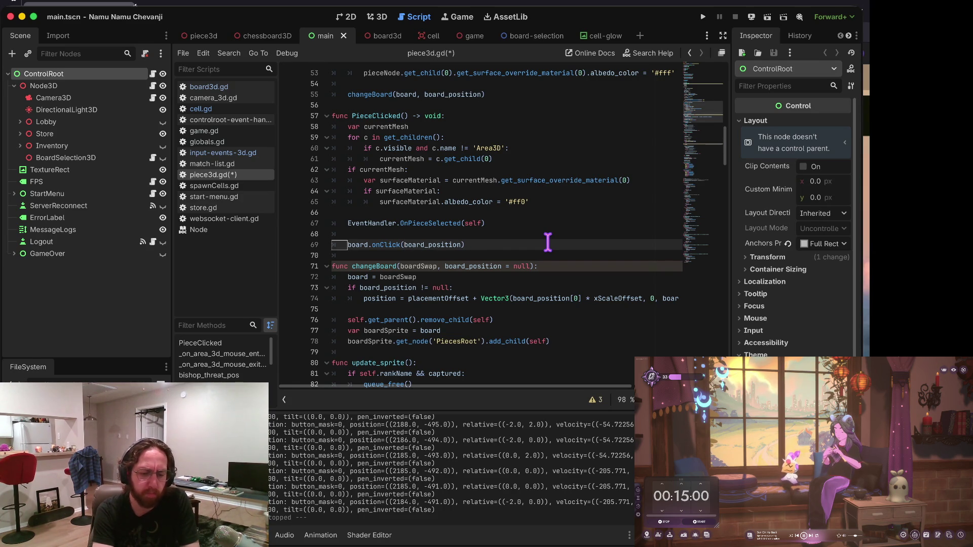
key("ctrl+s")
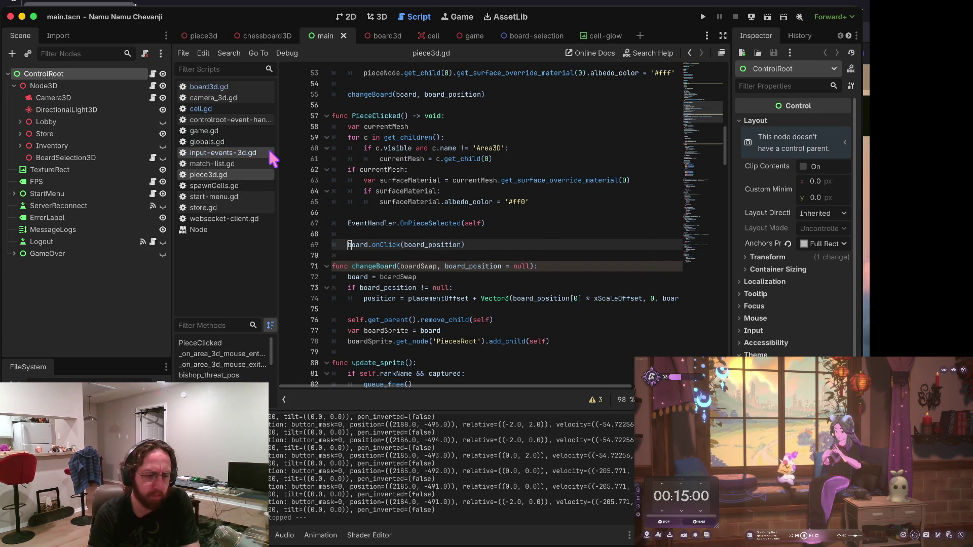
left_click(218, 88)
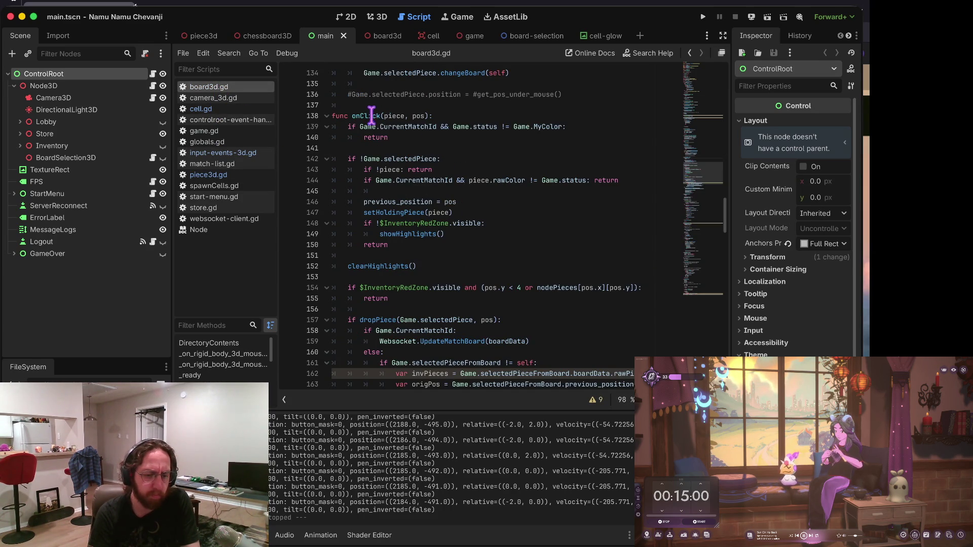
Change onClick to take only pos, and cut the var piece line from pieceClicked.
left_click(394, 116)
key("Delete")
key("Delete")
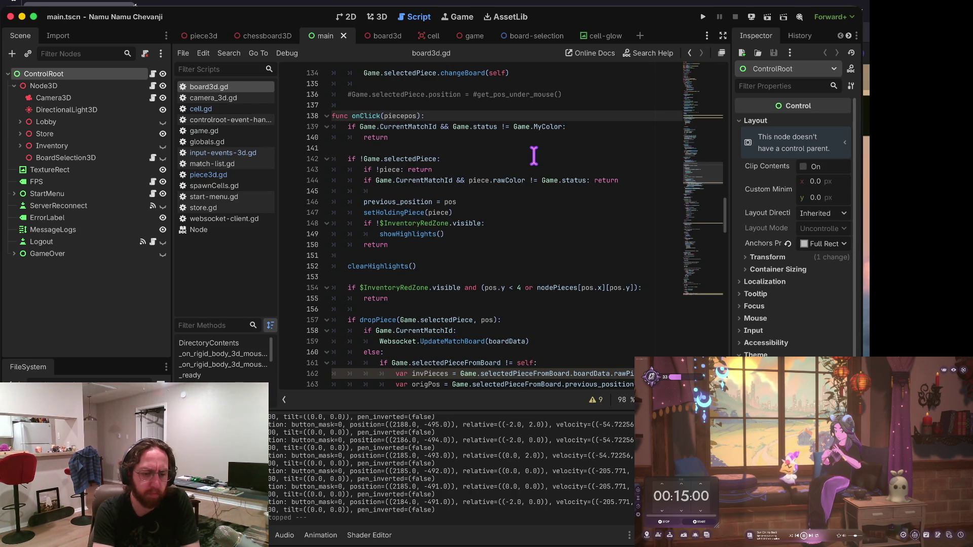
key("ctrl+z")
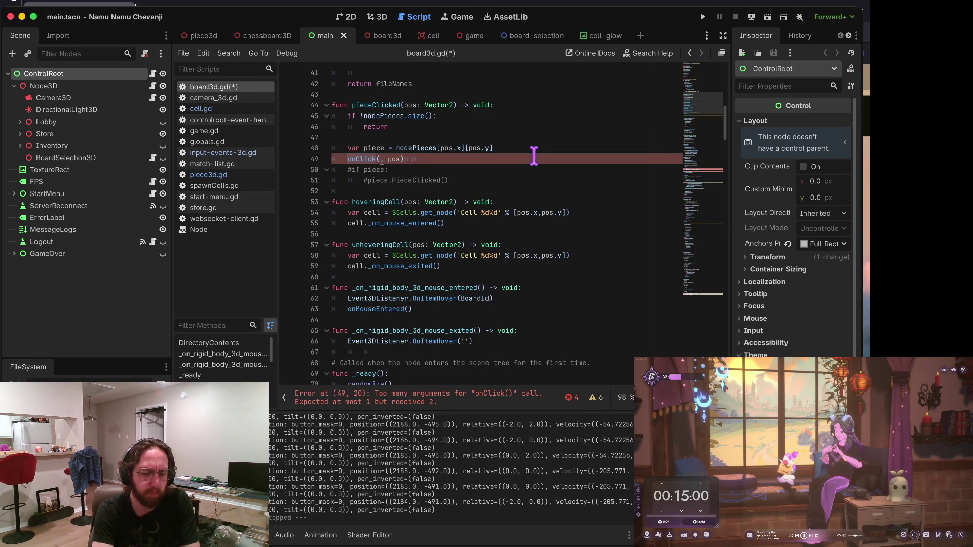
key("Up")
key("Home")
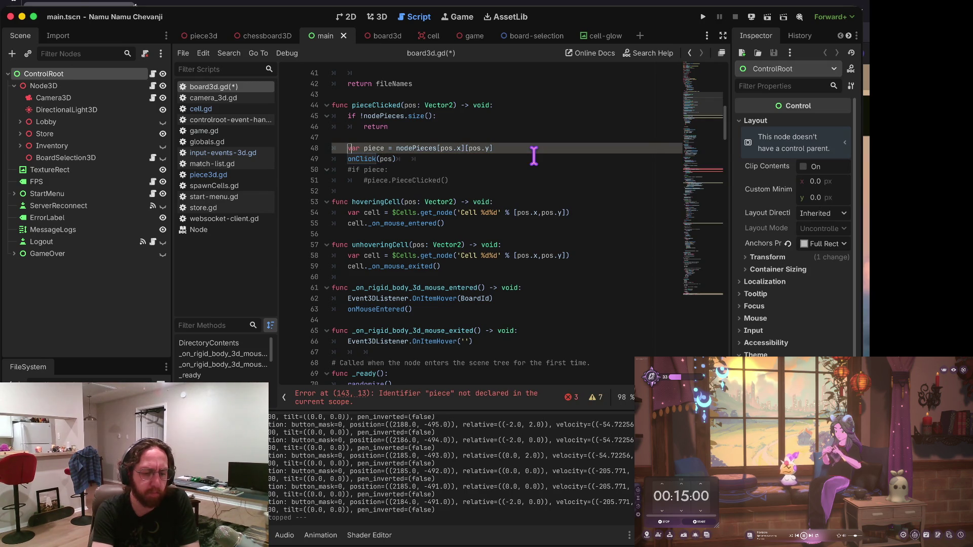
key("shift+Down")
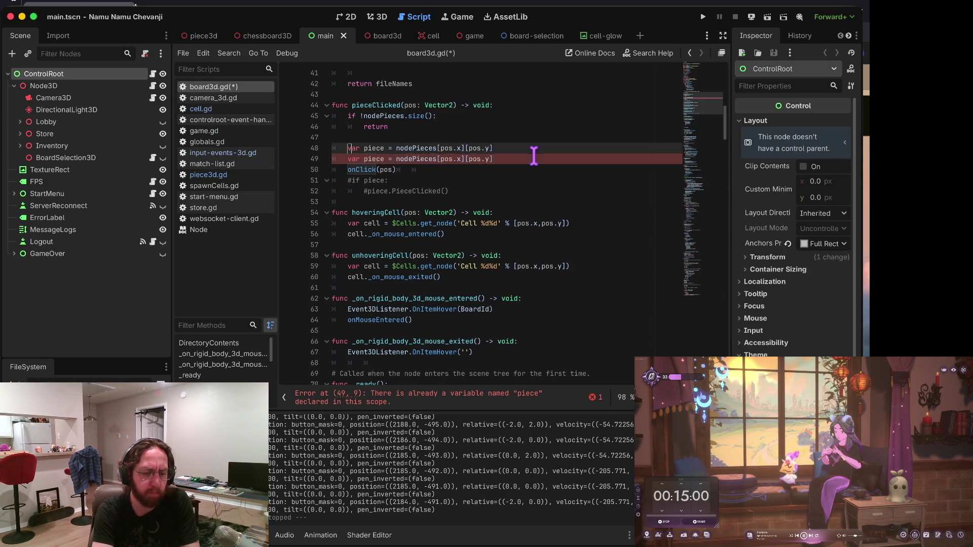
key("BackSpace")
Paste the var piece lookup into onClick, save board3d.gd, and run the game.
key("F12")
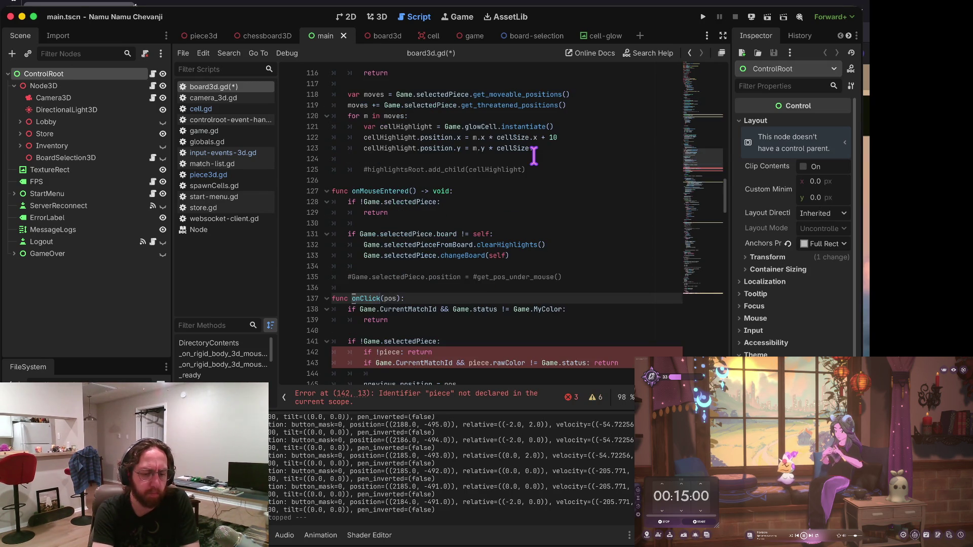
type("var piece = nodePieces[pos.x][pos.y]")
key("ctrl+s")
key("Down")
key("Down")
key("Down")
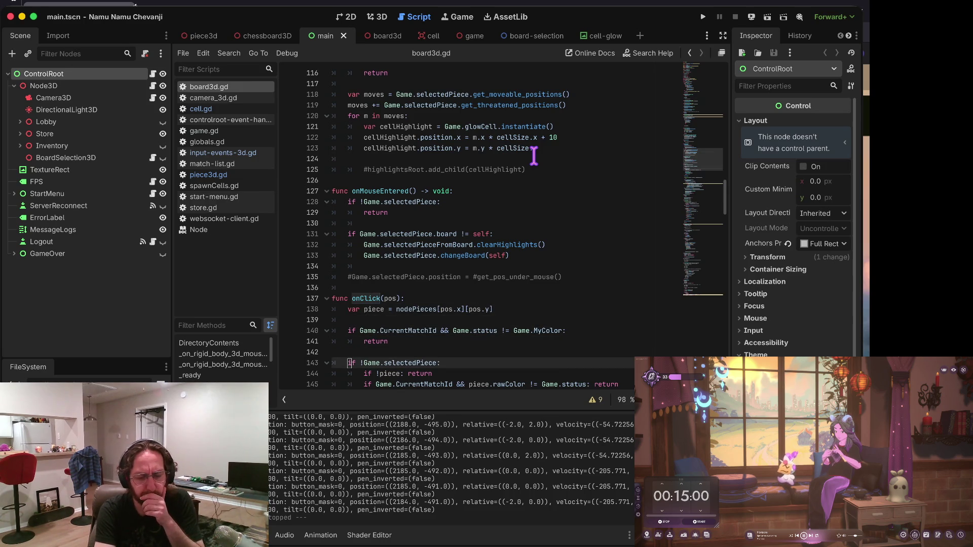
key("Down")
key("Down")
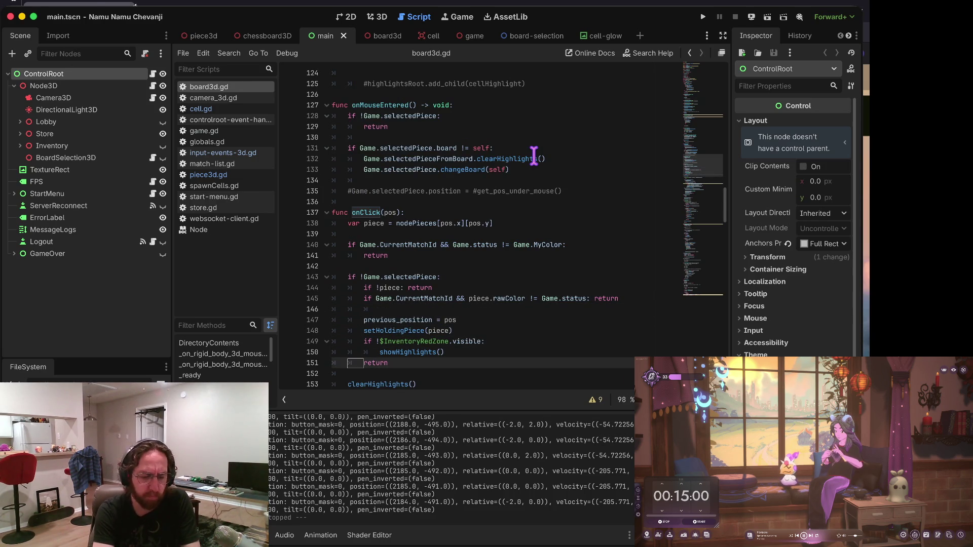
key("super+b")
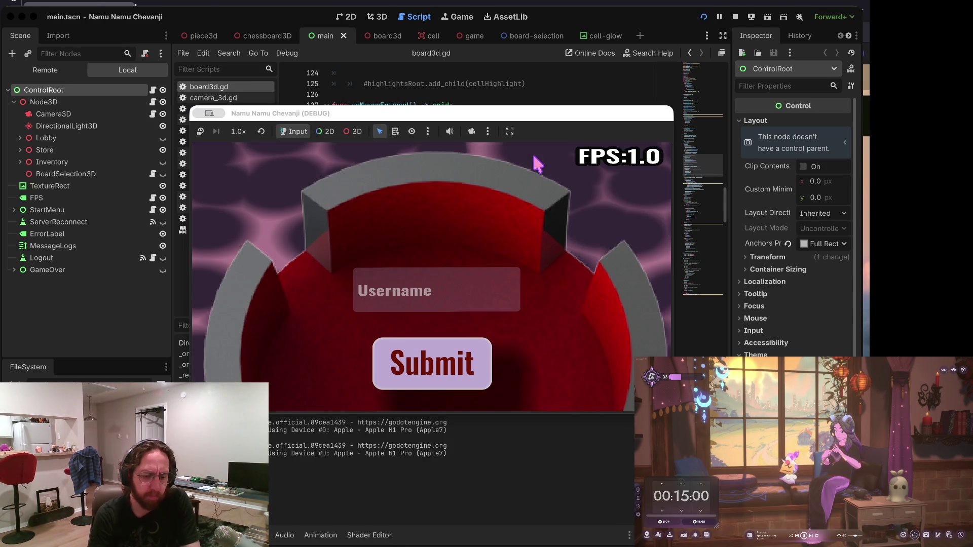
Submit the login, select the piece on G5 and try moving it to another square, then stop the game.
left_click(419, 366)
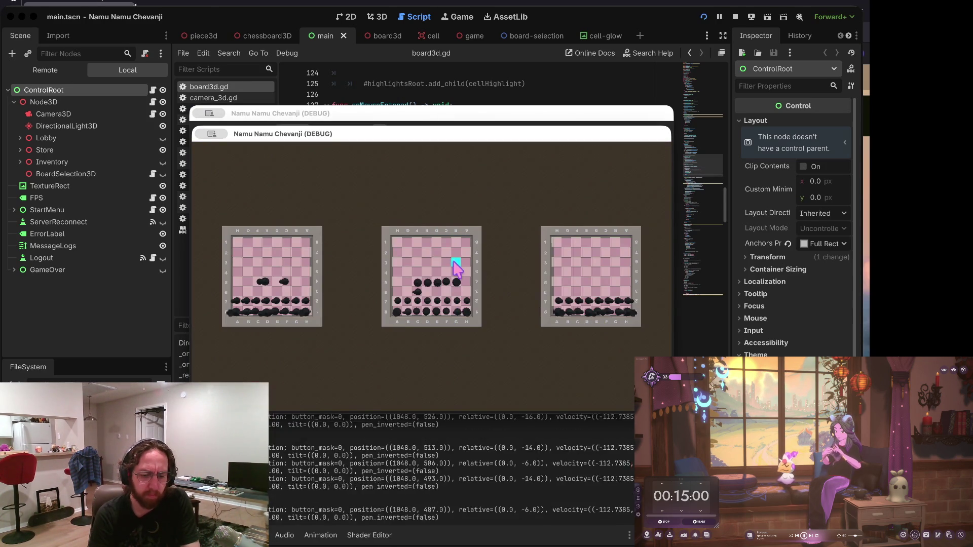
left_click(408, 304)
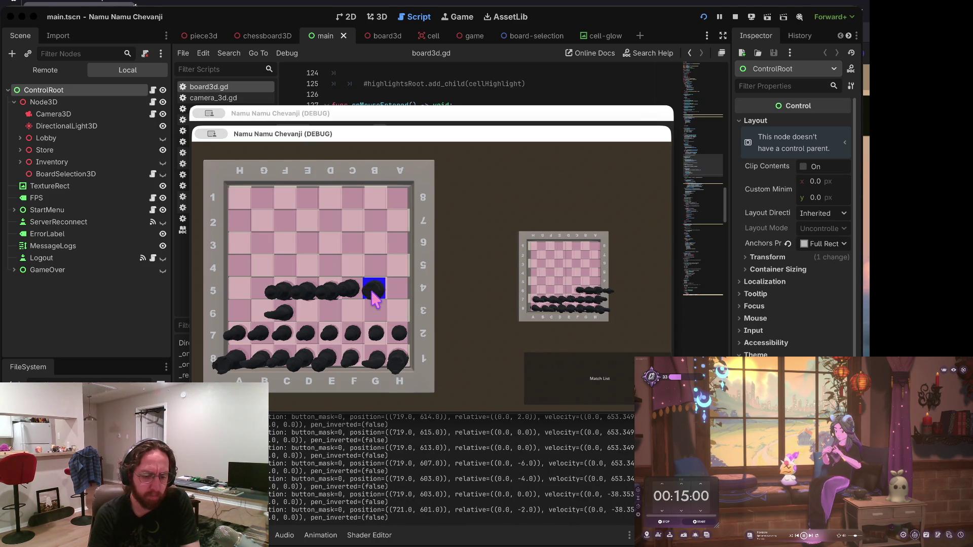
left_click(374, 303)
left_click(281, 297)
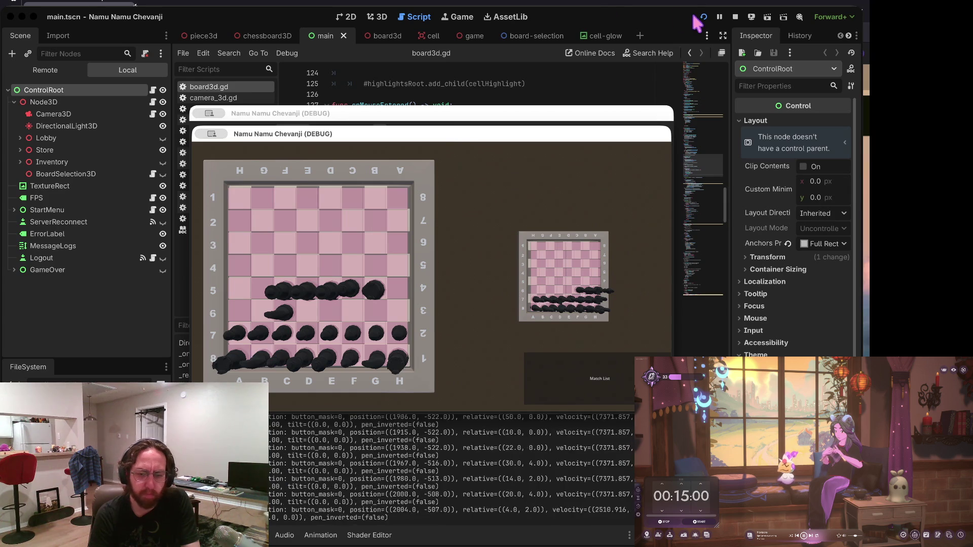
left_click(736, 17)
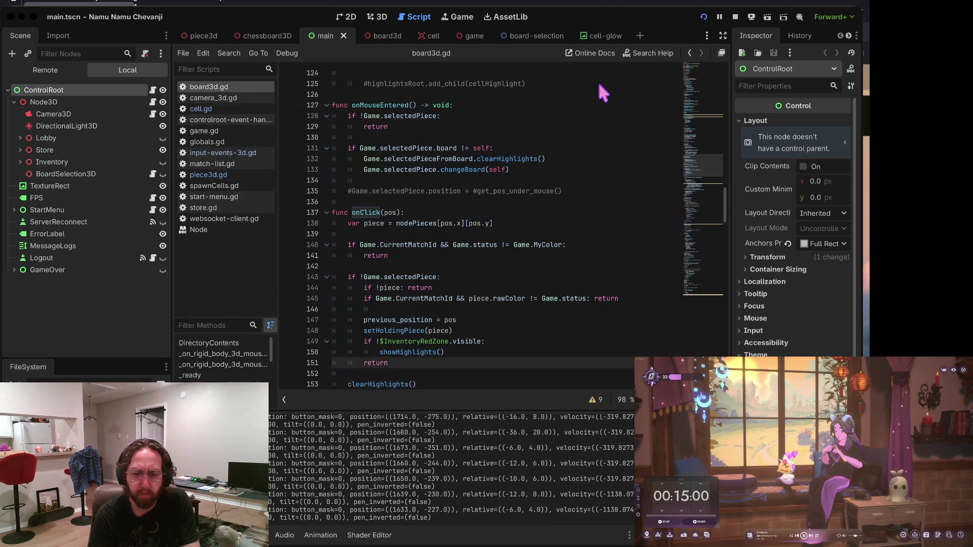
Review the board script, then the cell.gd and board3d.gd scripts.
left_click(423, 190)
scroll(431, 190, "up", 2)
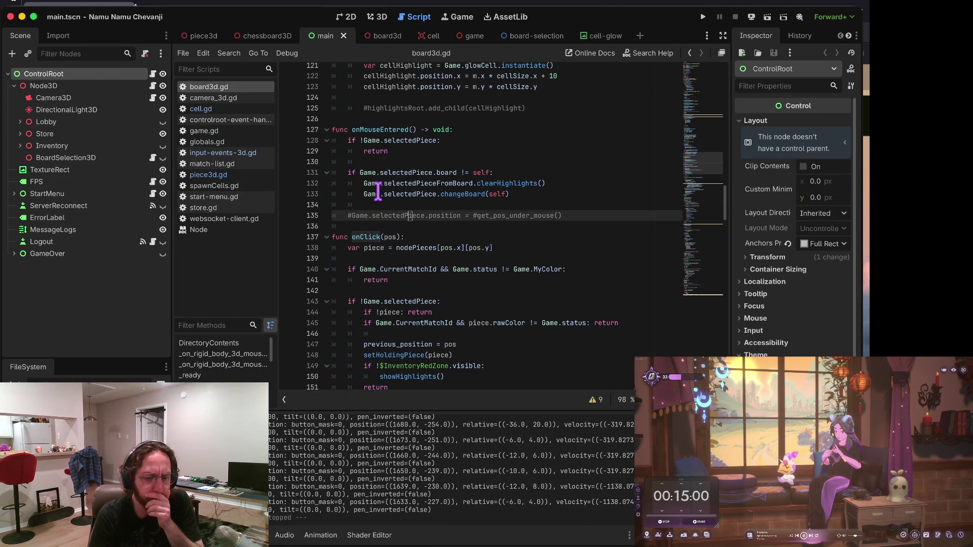
left_click(223, 109)
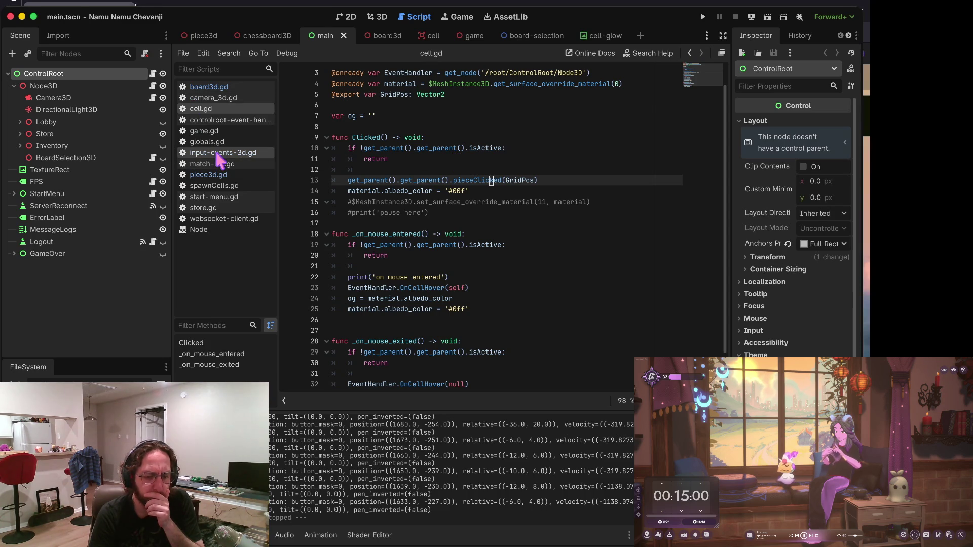
left_click(222, 88)
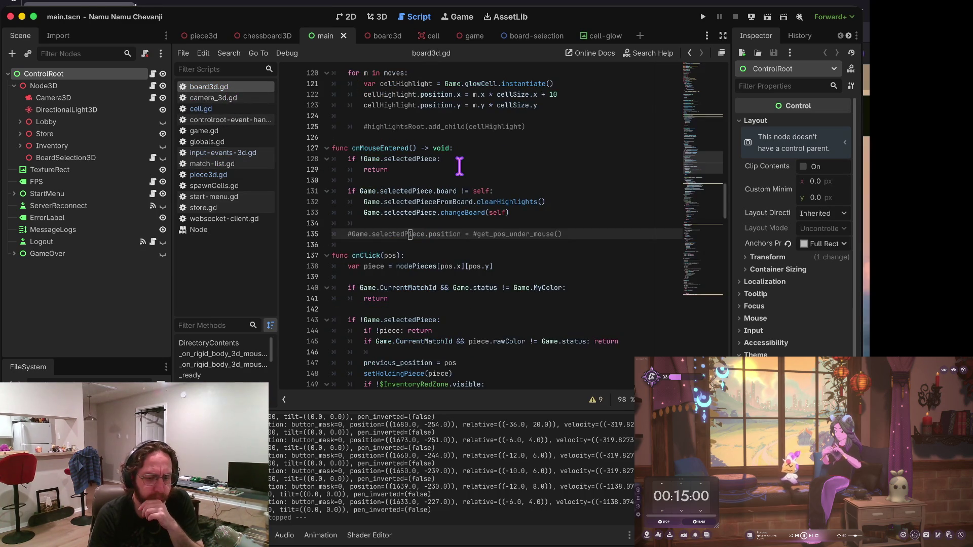
scroll(393, 208, "up", 5)
scroll(377, 274, "up", 4)
scroll(450, 205, "up", 6)
Compare piece3d.gd with the match-list and cell.gd scripts, then switch to the chessboard3D scene.
left_click(247, 175)
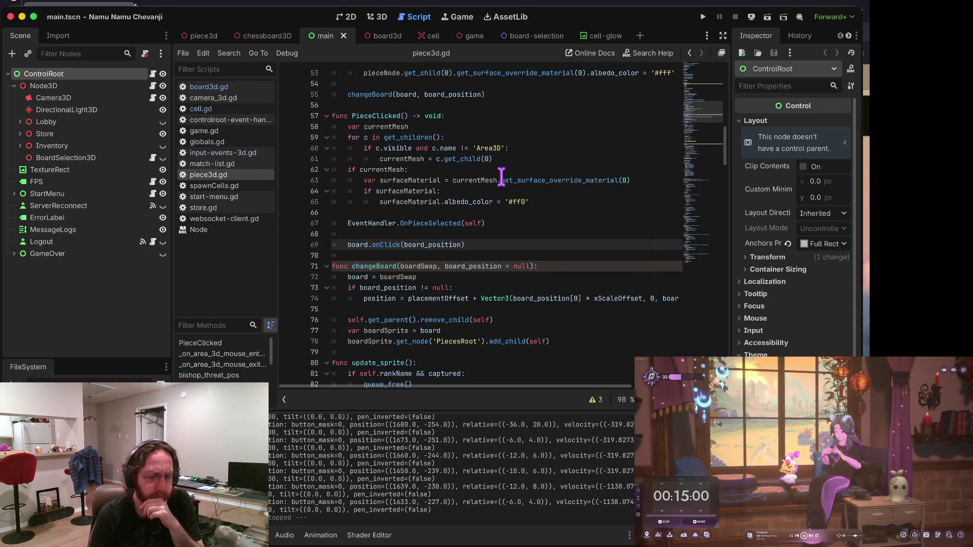
left_click(244, 165)
left_click(229, 176)
left_click(236, 164)
left_click(238, 175)
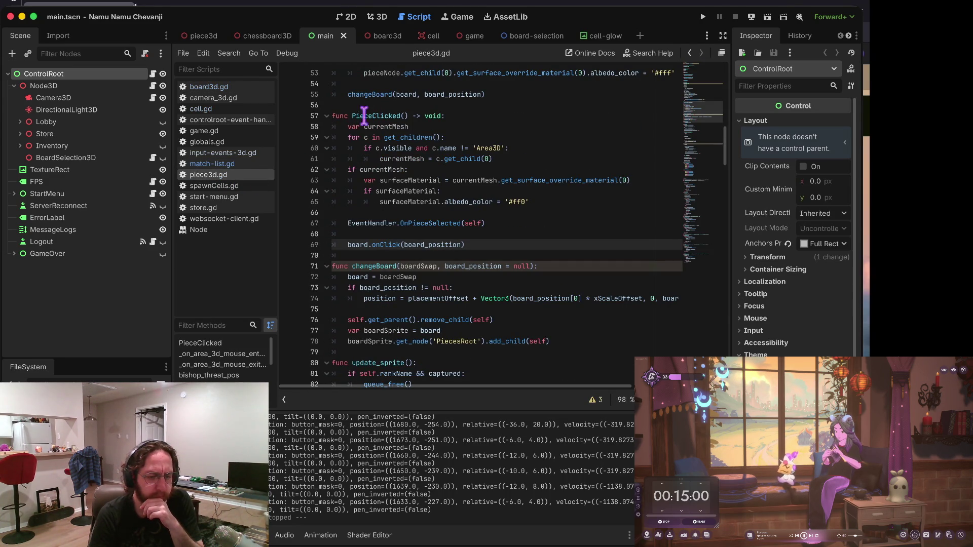
left_click(236, 110)
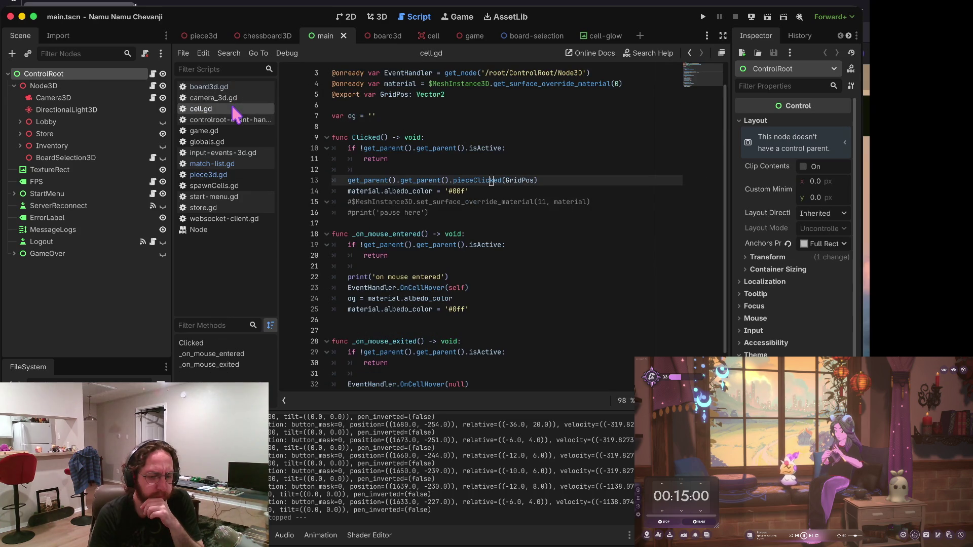
left_click(225, 175)
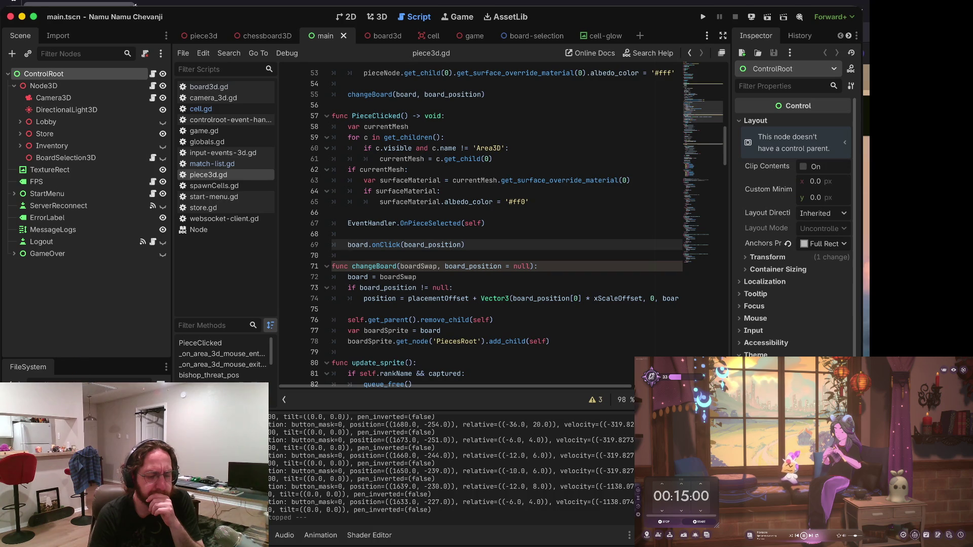
key("ctrl+shift+Tab")
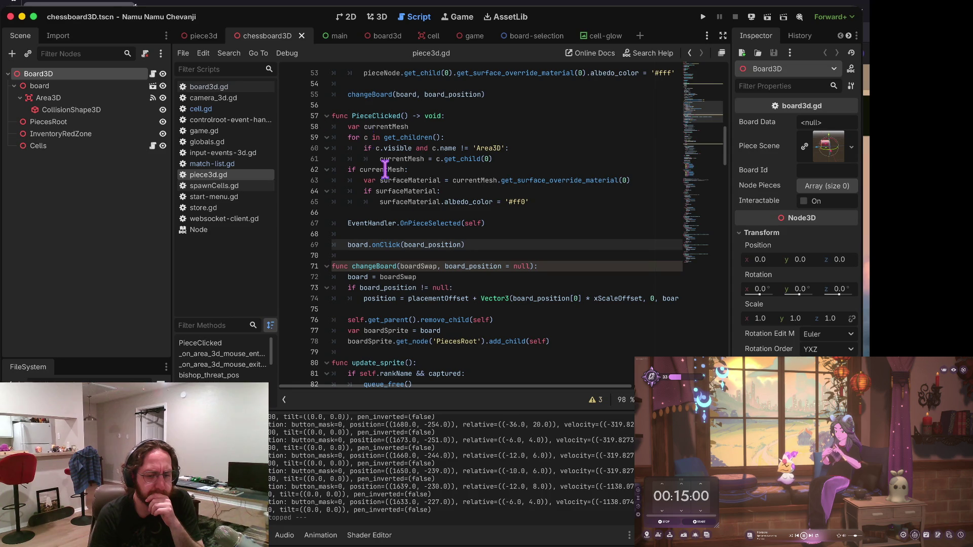
left_click(217, 92)
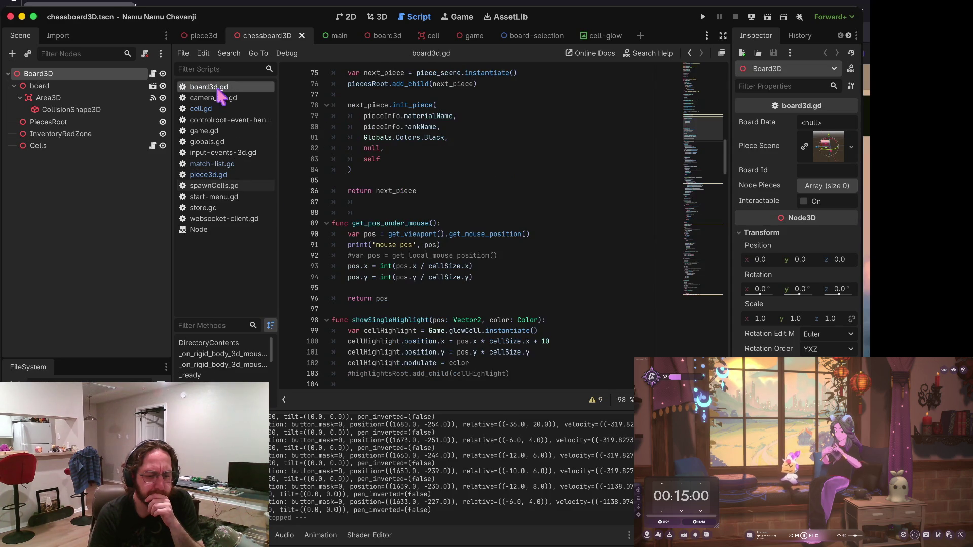
scroll(415, 261, "up", 2)
scroll(415, 260, "up", 3)
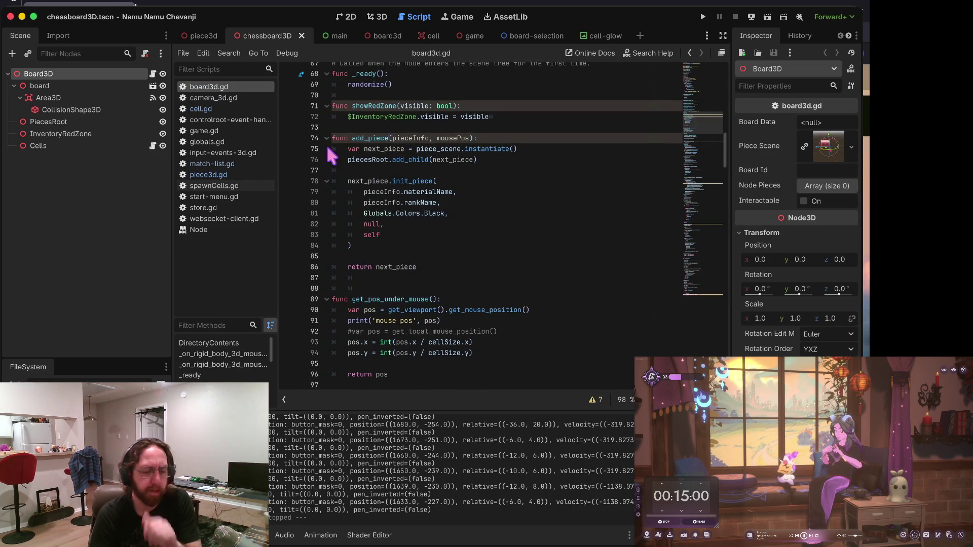
left_click(223, 120)
scroll(425, 178, "down", 5)
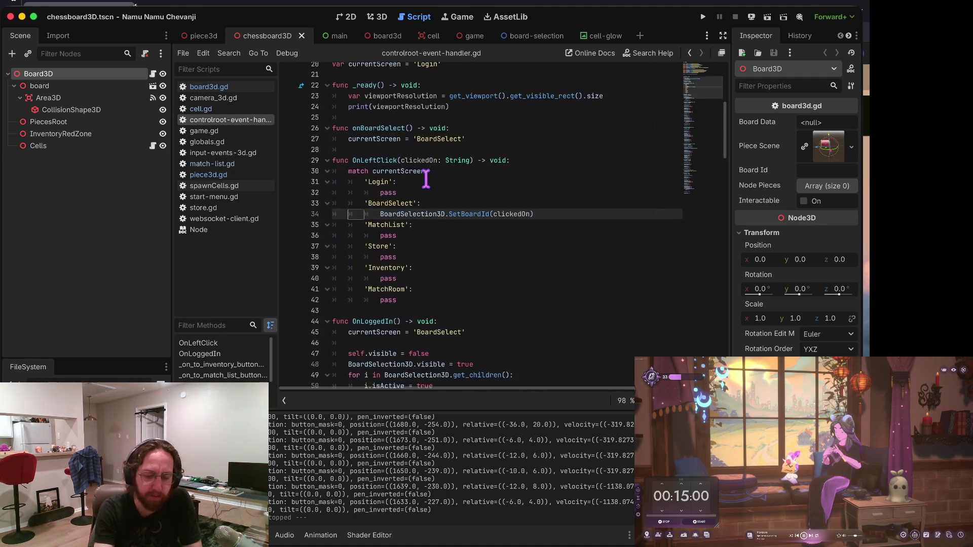
scroll(426, 178, "down", 1)
scroll(426, 180, "up", 3)
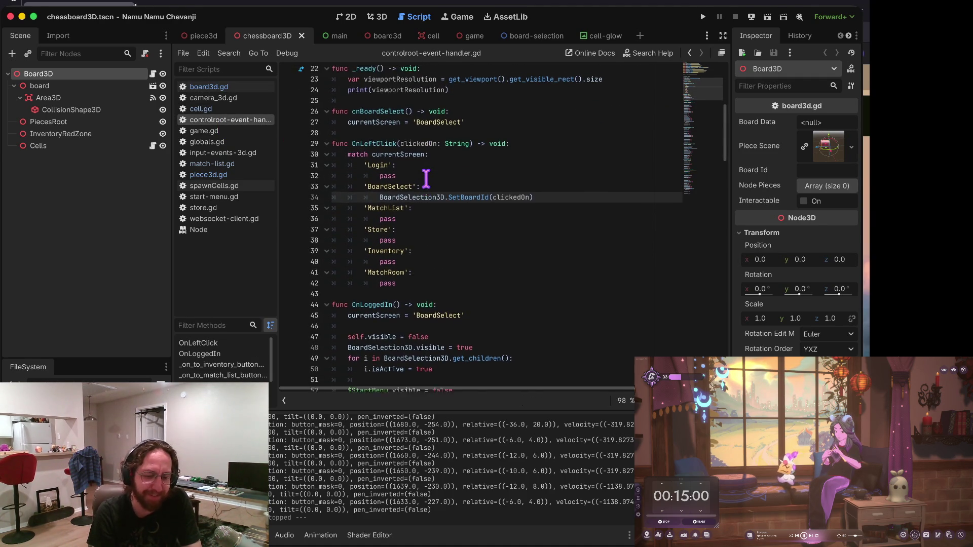
scroll(453, 188, "up", 4)
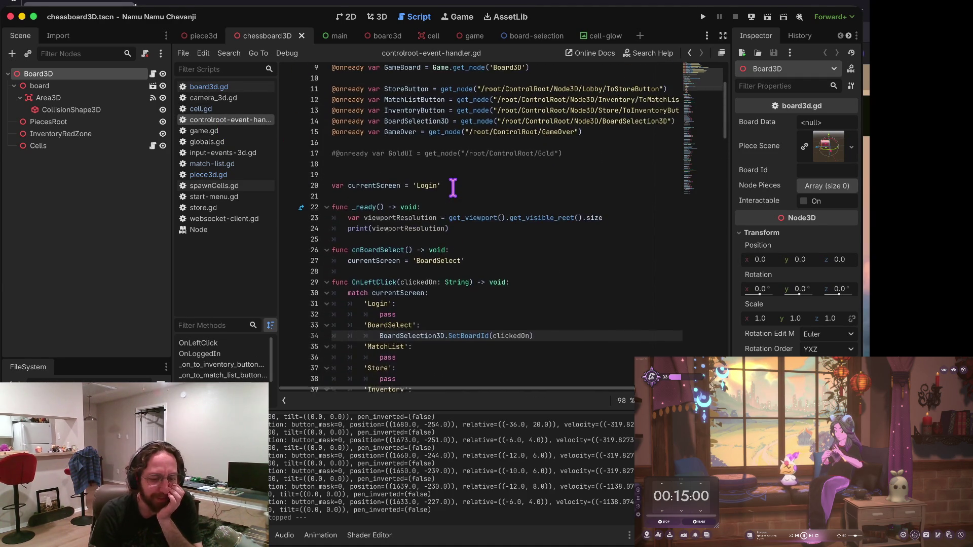
scroll(453, 188, "down", 12)
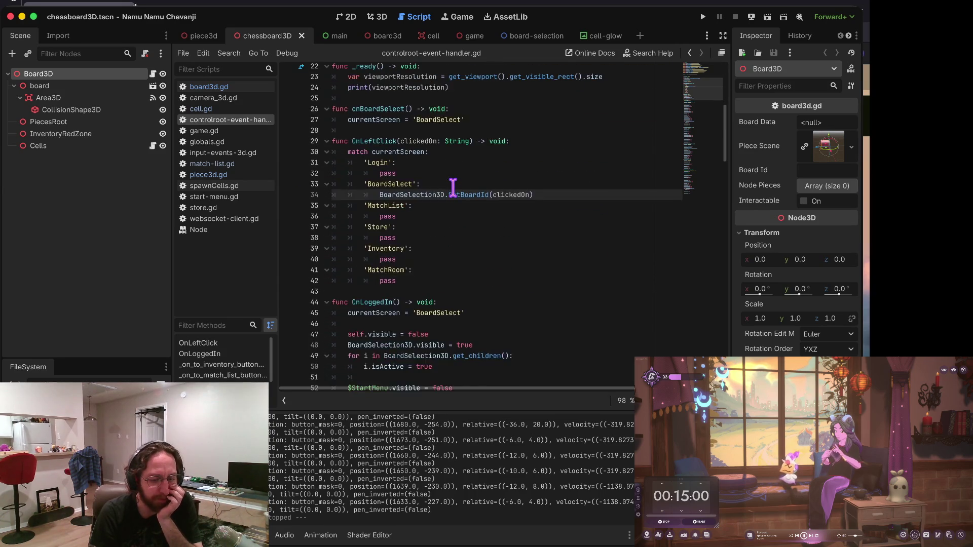
scroll(452, 188, "down", 14)
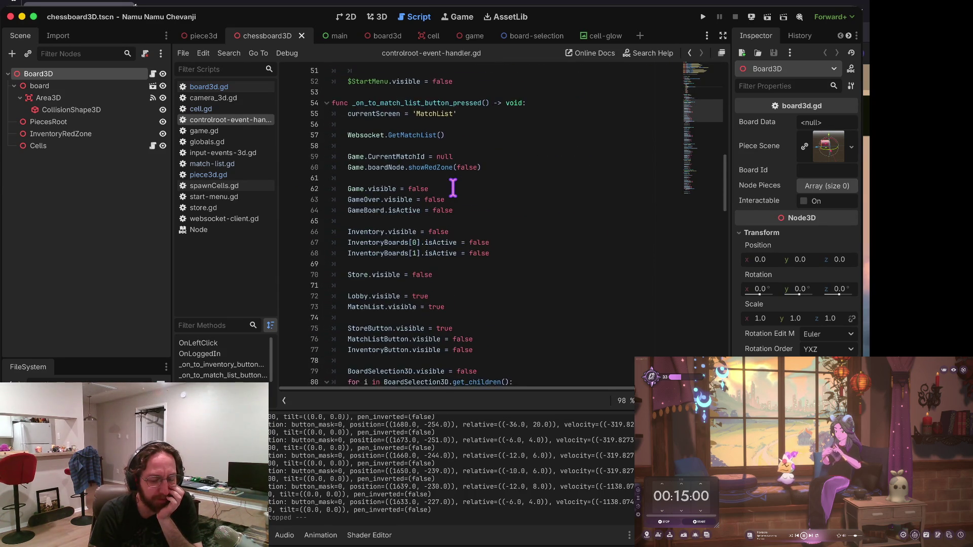
scroll(453, 187, "down", 5)
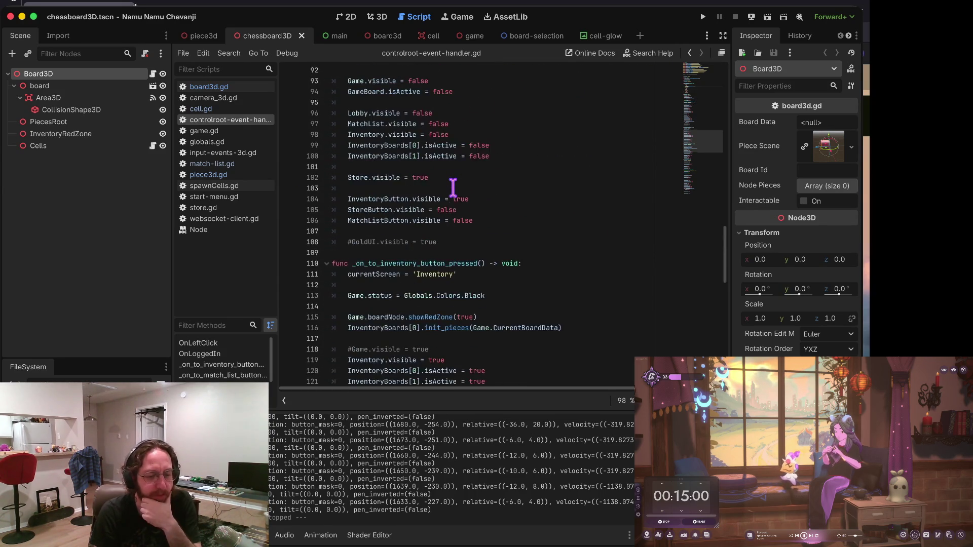
left_click(217, 174)
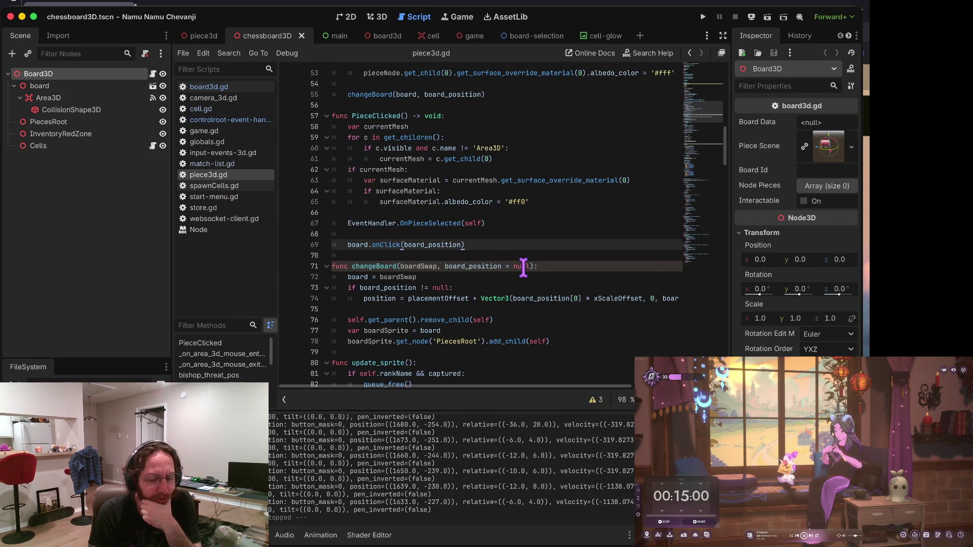
scroll(512, 259, "down", 2)
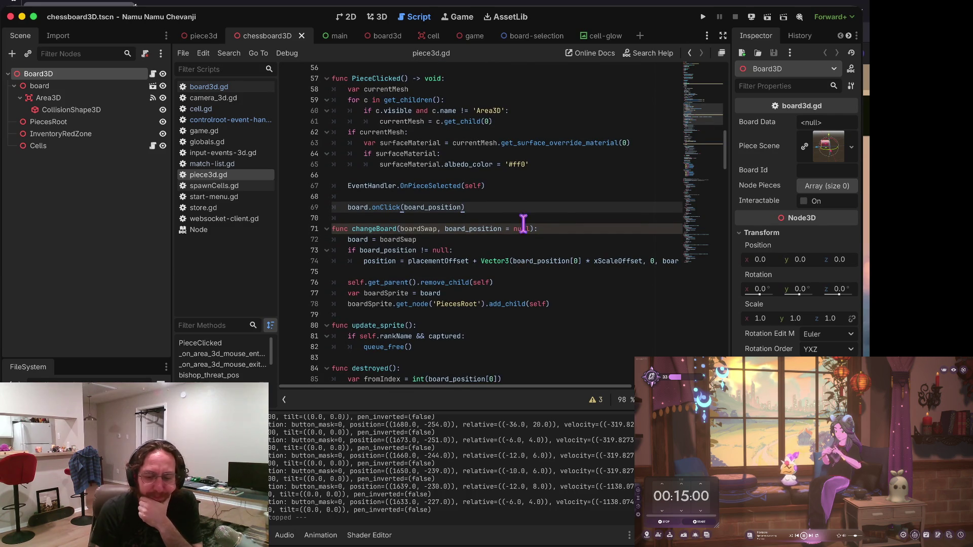
scroll(544, 231, "up", 3)
scroll(545, 231, "up", 3)
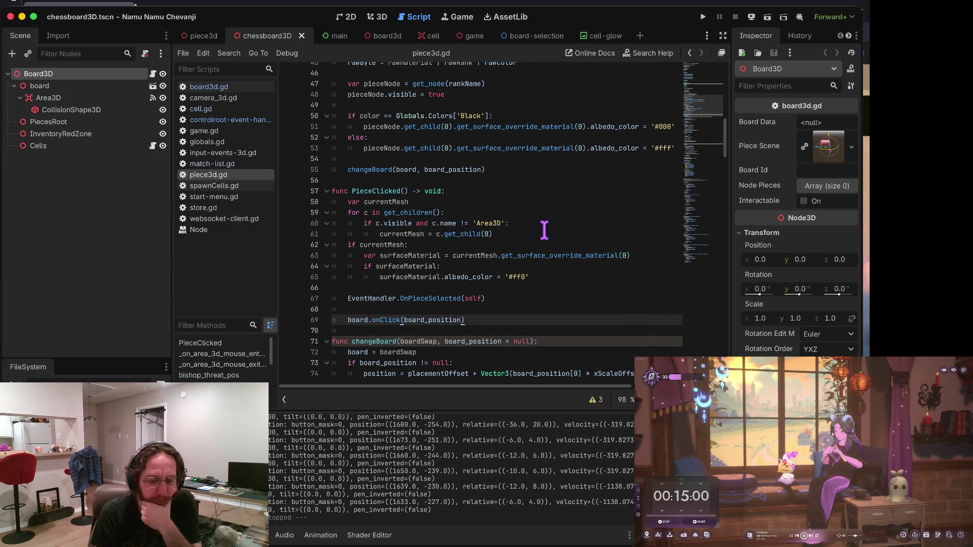
left_click(226, 87)
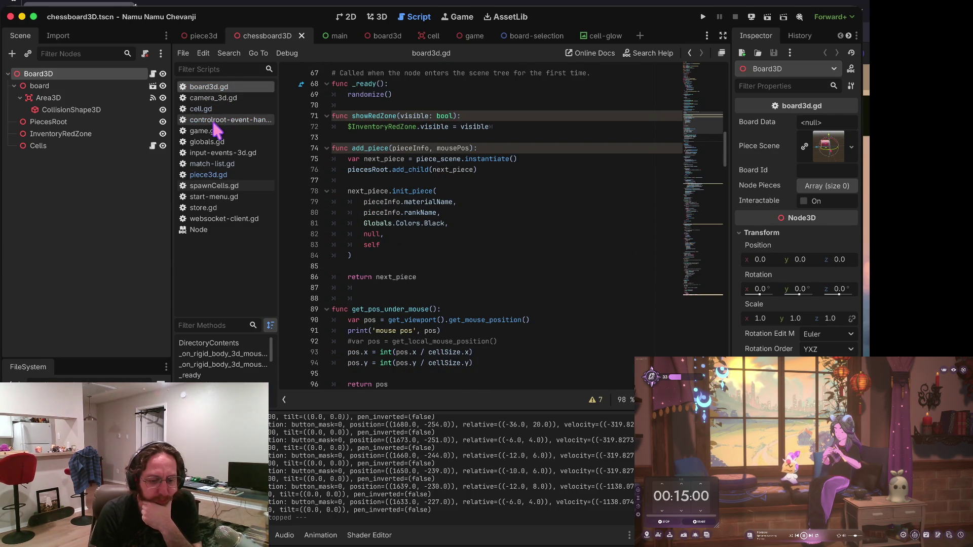
left_click(479, 234)
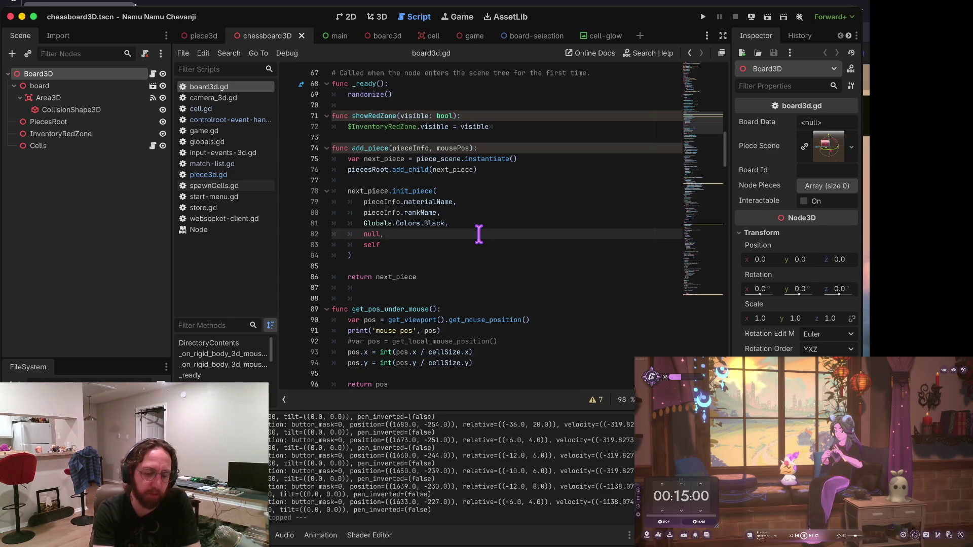
key("Down")
key("Down")
key("Down")
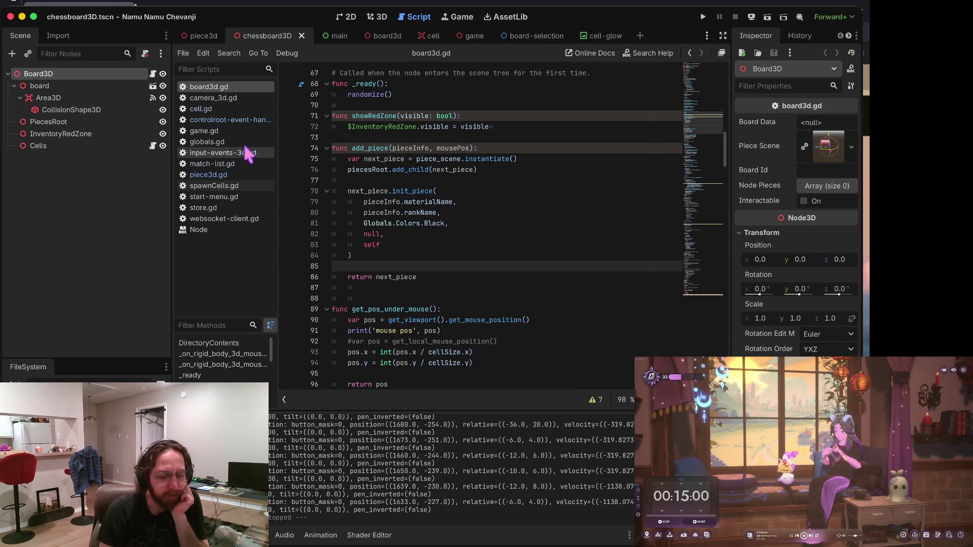
left_click(246, 120)
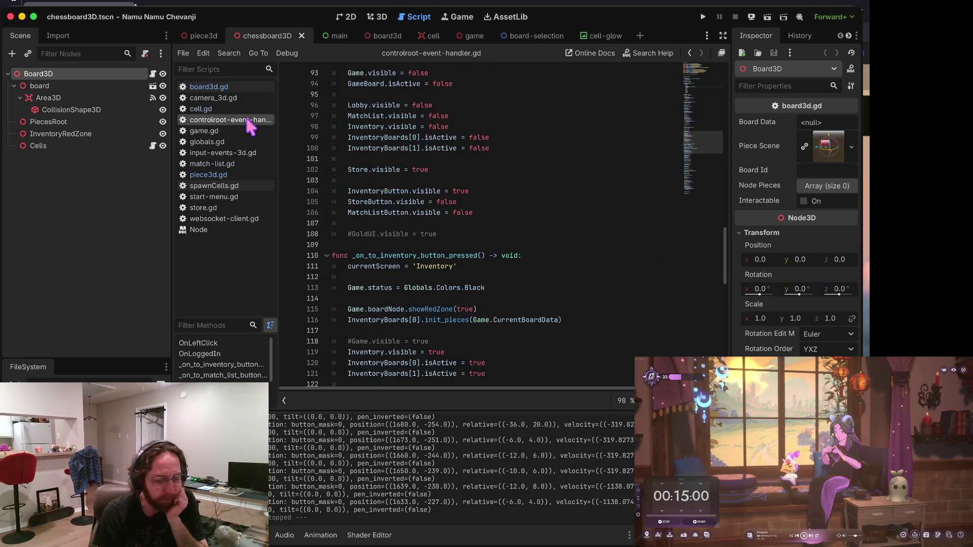
left_click(421, 245)
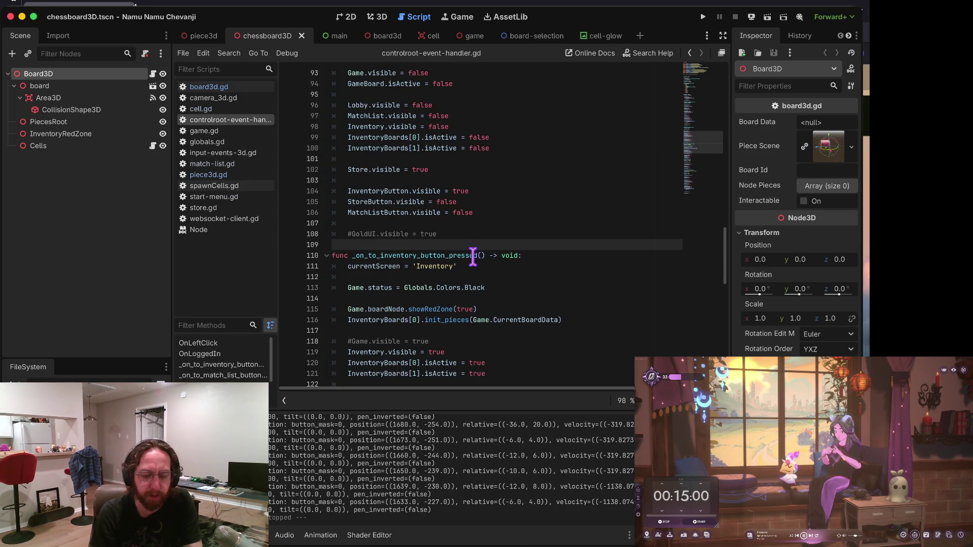
key("Up")
key("Up")
key("Up")
scroll(409, 249, "up", 14)
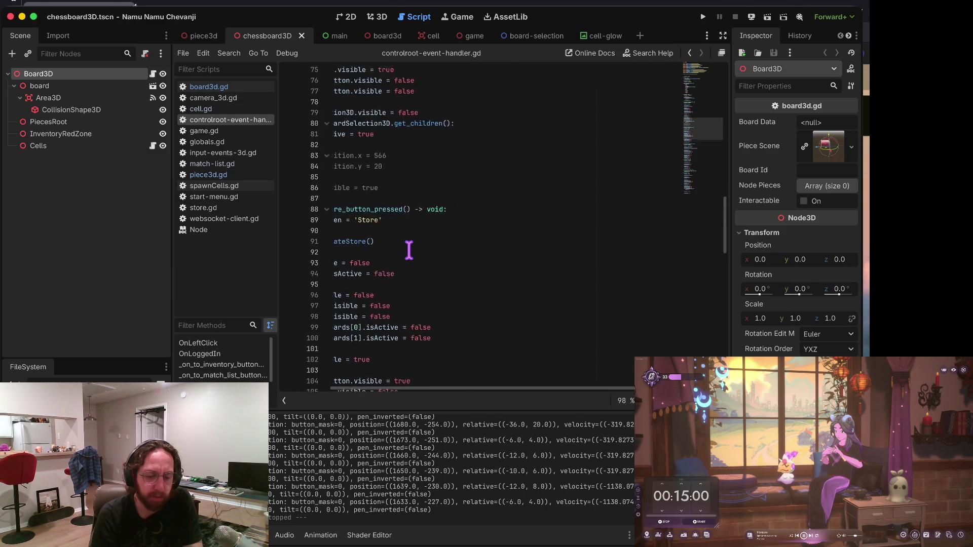
scroll(409, 250, "up", 6)
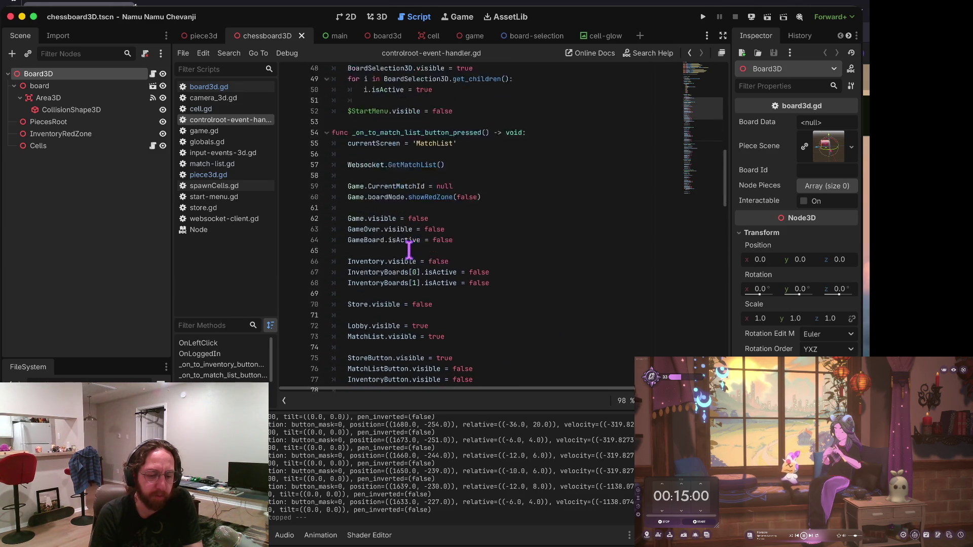
left_click(230, 175)
scroll(439, 284, "down", 1)
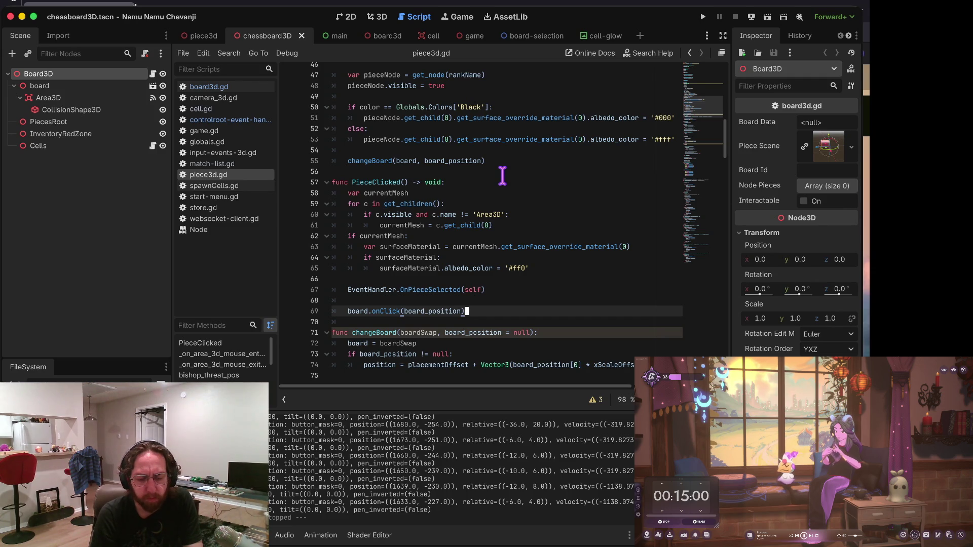
scroll(502, 176, "up", 1)
scroll(503, 176, "up", 2)
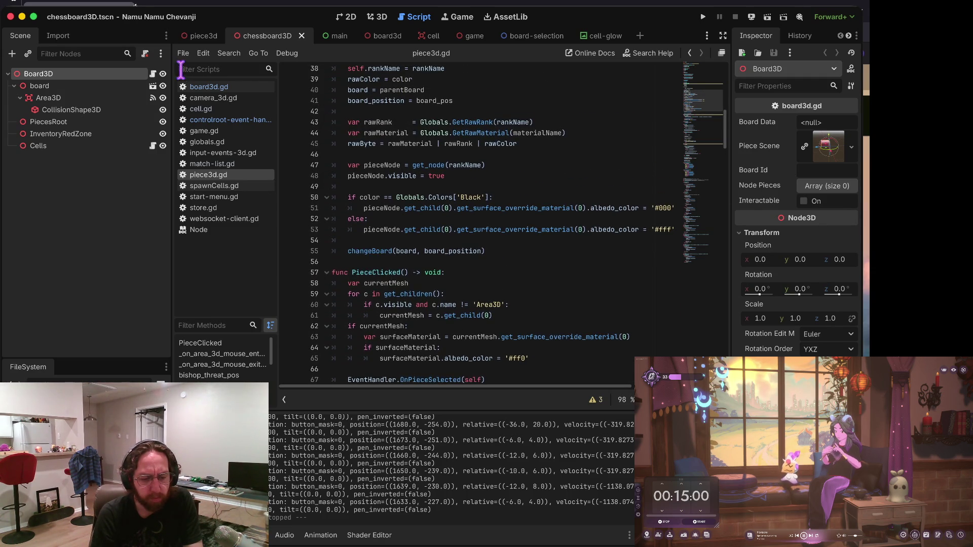
scroll(441, 296, "down", 1)
left_click(376, 245)
triple_click(377, 245)
key("Home")
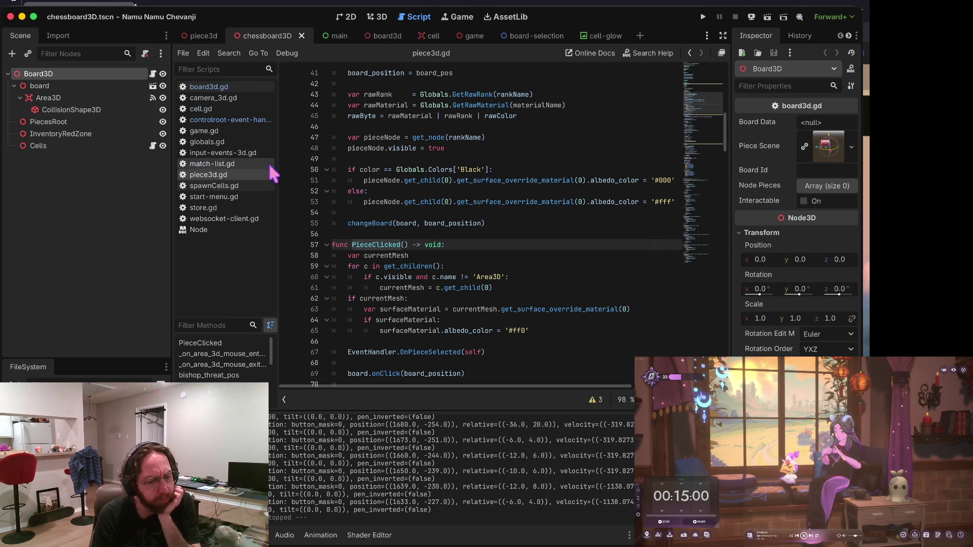
left_click(249, 88)
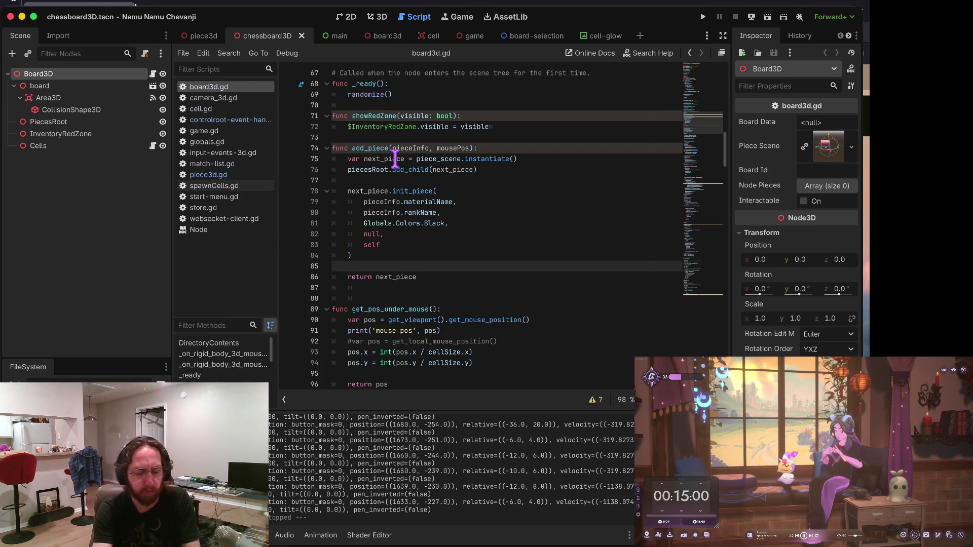
Search all project files for 'pied' and open the pieceClicked definition in board3d.gd.
key("ctrl+shift+f")
type("piececlicke")
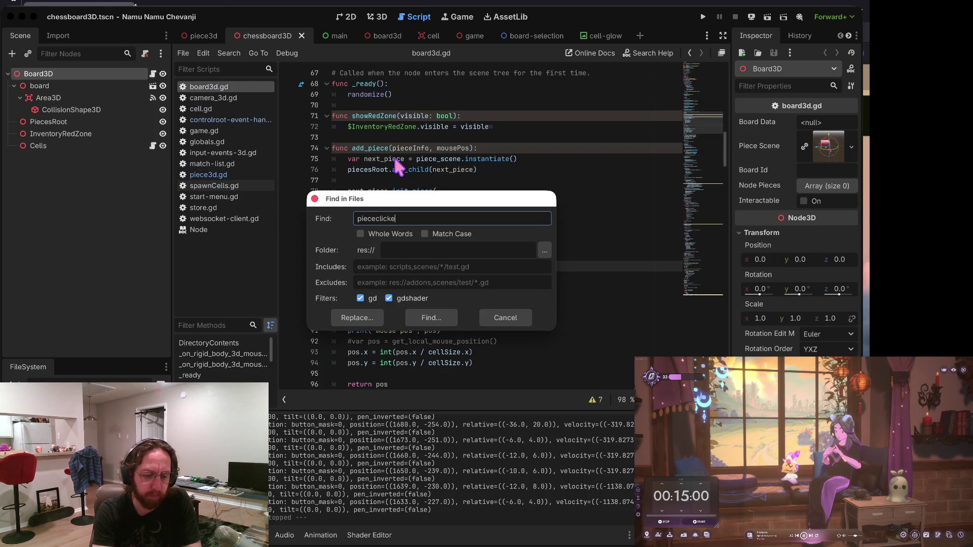
type("d")
key("Return")
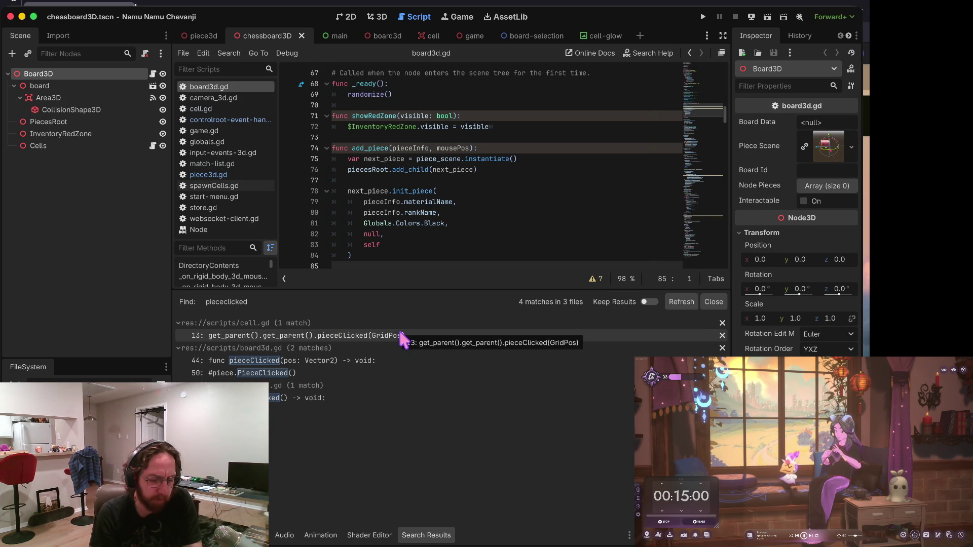
left_click(341, 359)
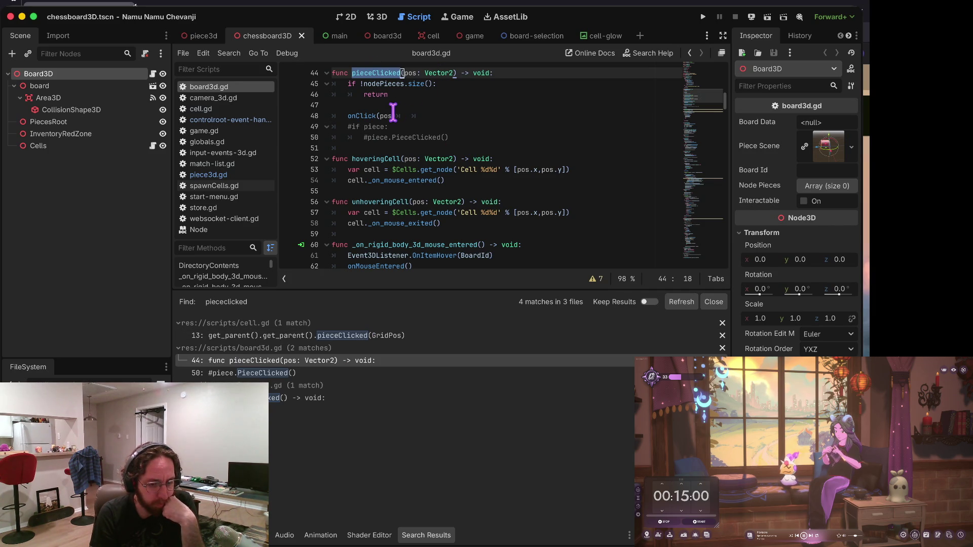
Delete the 'if !nodePieces.size(): return' guard so pieceClicked just calls onClick(pos), and save.
left_click(378, 94)
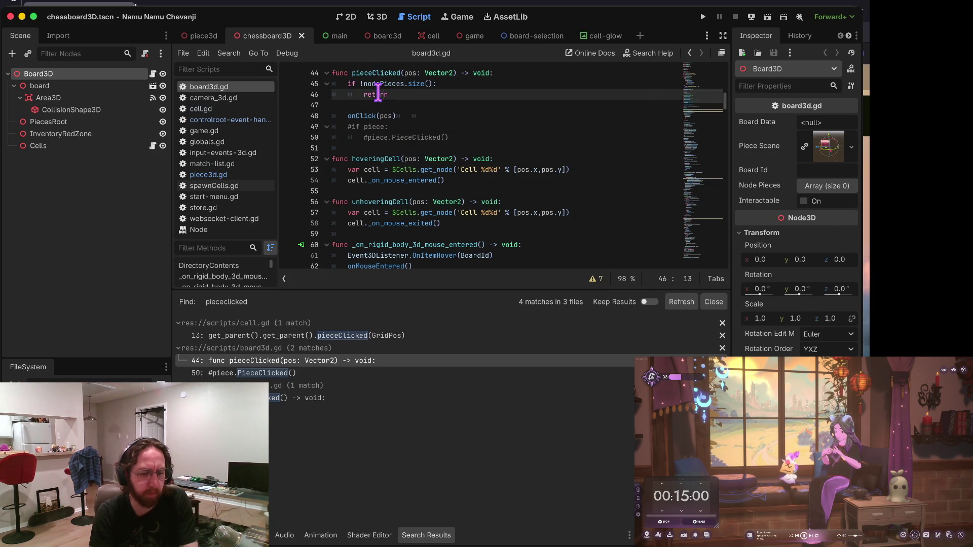
left_click(391, 81)
key("ctrl+shift+k")
key("ctrl+shift+k")
key("ctrl+shift+k")
key("ctrl+s")
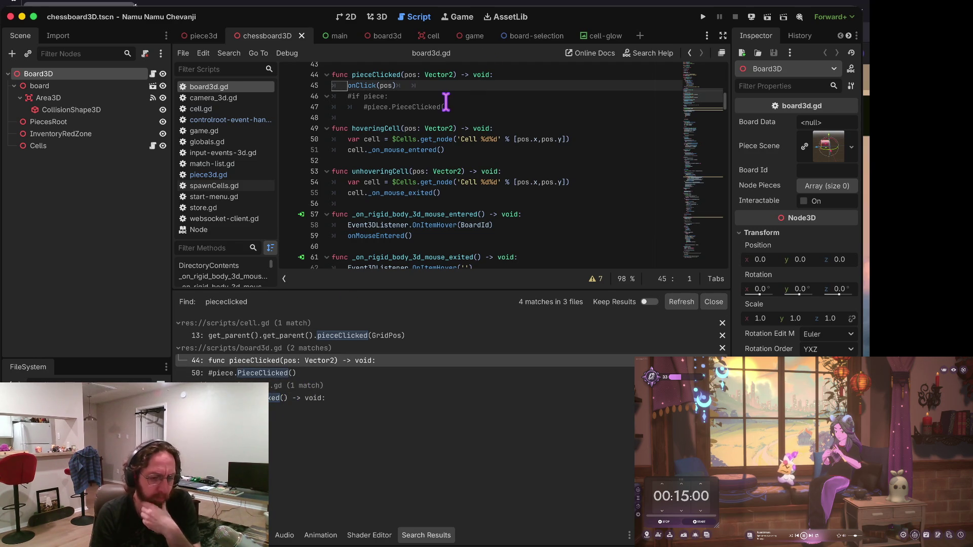
key("Right")
scroll(446, 99, "up", 1)
key("Down")
key("Down")
key("Up")
key("Up")
key("Down")
key("Down")
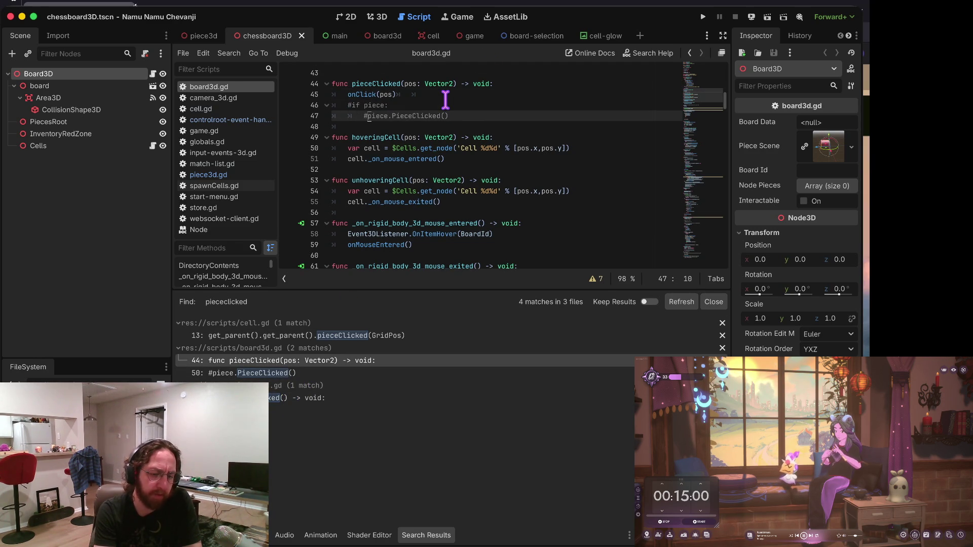
left_click(238, 174)
scroll(449, 162, "down", 5)
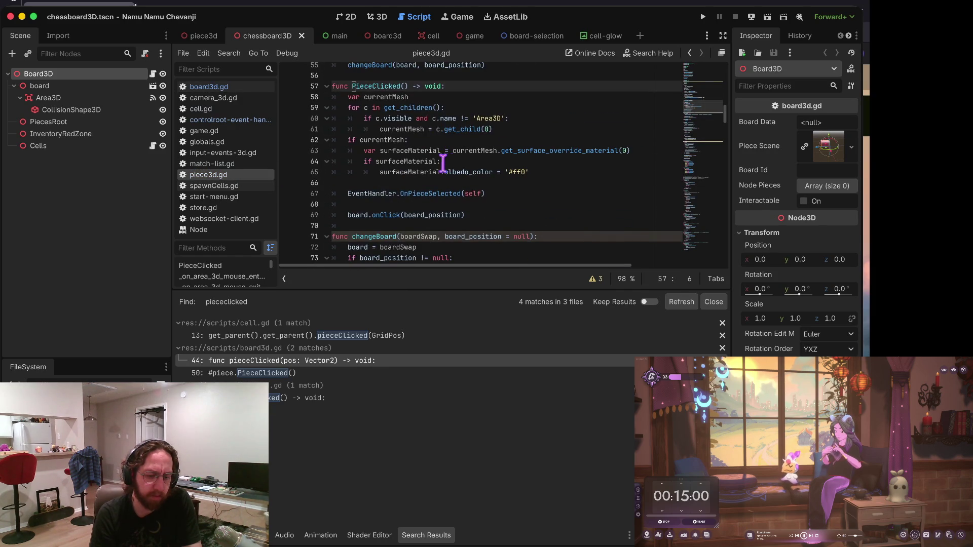
Select the EventHandler line, then delete and restore the board.onClick(board_position) line.
mouse_move(347, 195)
left_mouse_down()
mouse_move(336, 191)
mouse_move(515, 201)
left_mouse_up()
key("ctrl+c")
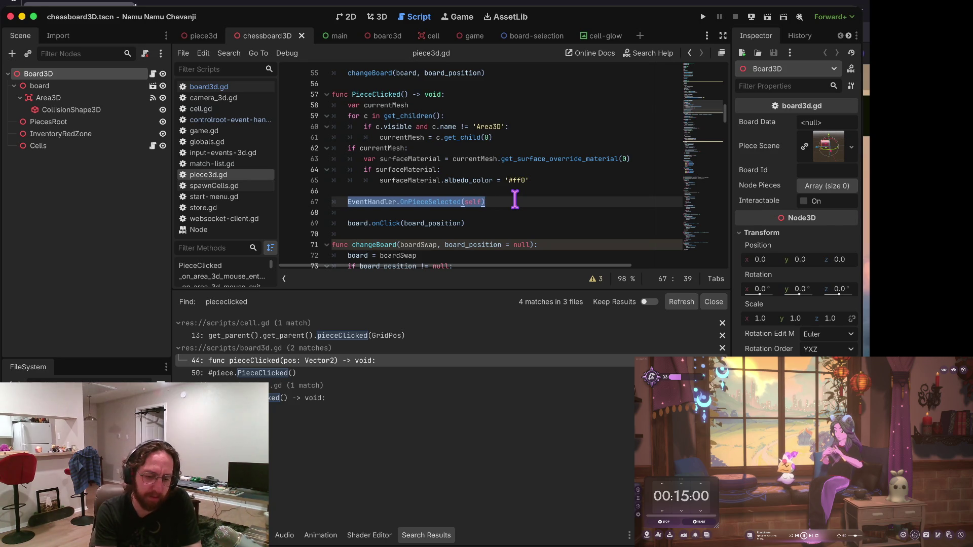
key("Down")
key("Down")
key("Home")
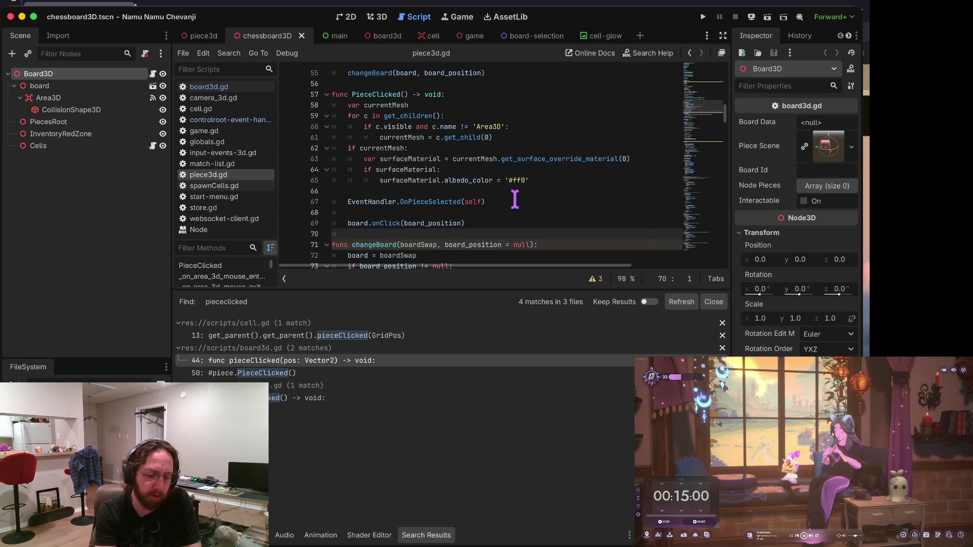
key("ctrl+shift+k")
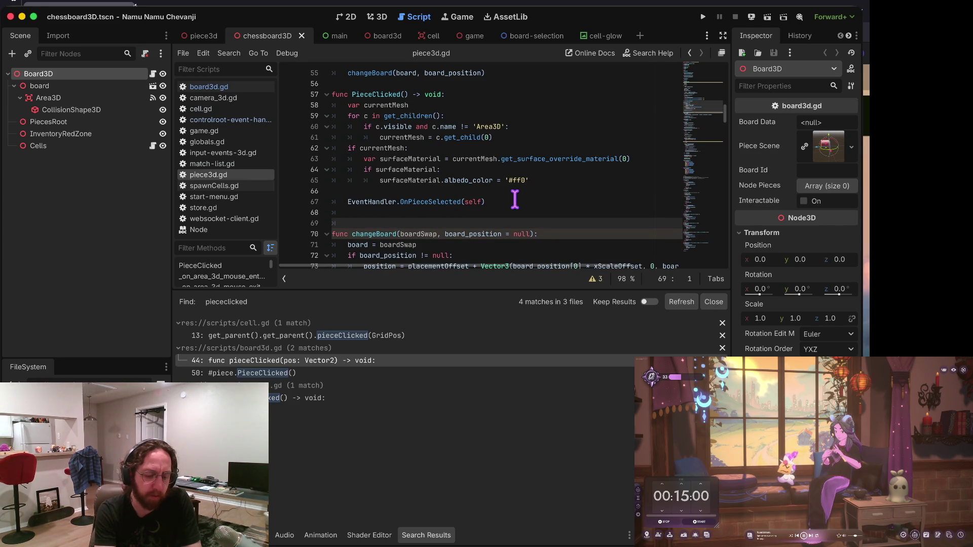
key("ctrl+z")
key("ctrl+z")
key("ctrl+z")
key("ctrl+z")
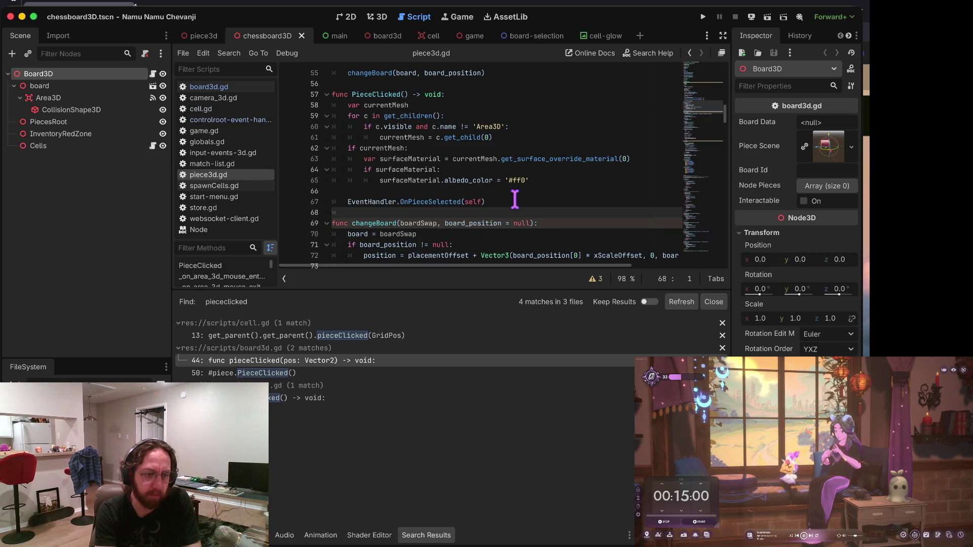
Delete the EventHandler.OnPieceSelected(self) line and its following blank line, then save piece3d.gd.
key("Up")
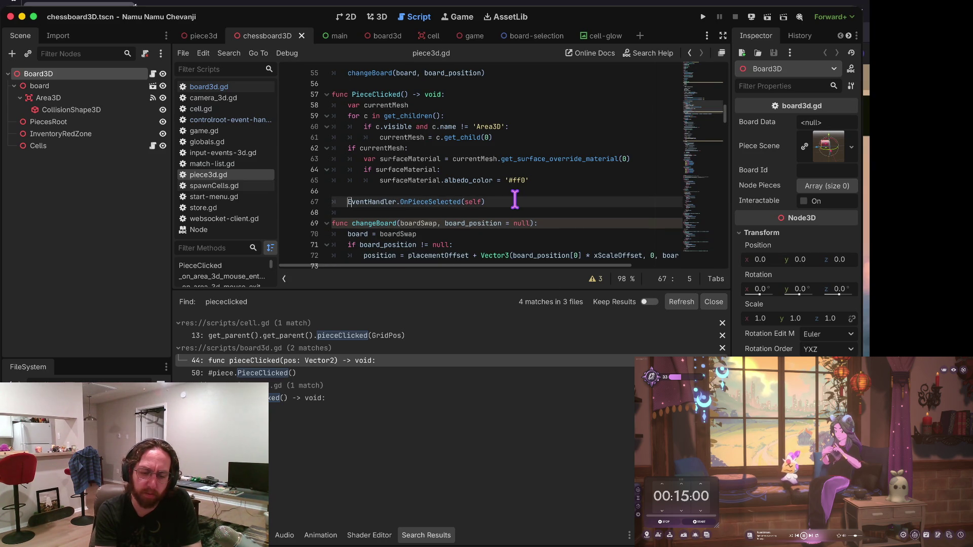
key("Up")
key("Up")
key("Up")
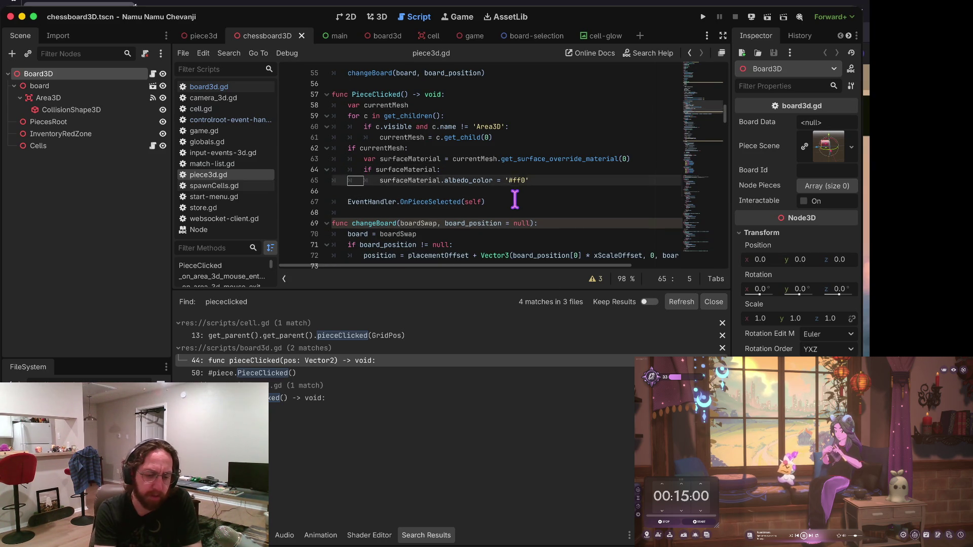
key("Up")
key("Up")
key("Up")
key("Down")
key("Down")
key("Down")
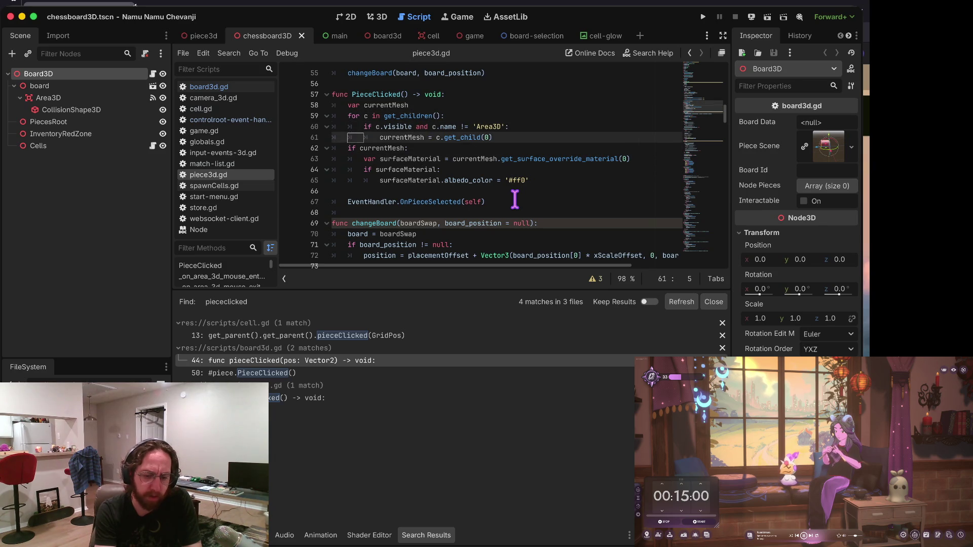
key("ctrl+shift+k")
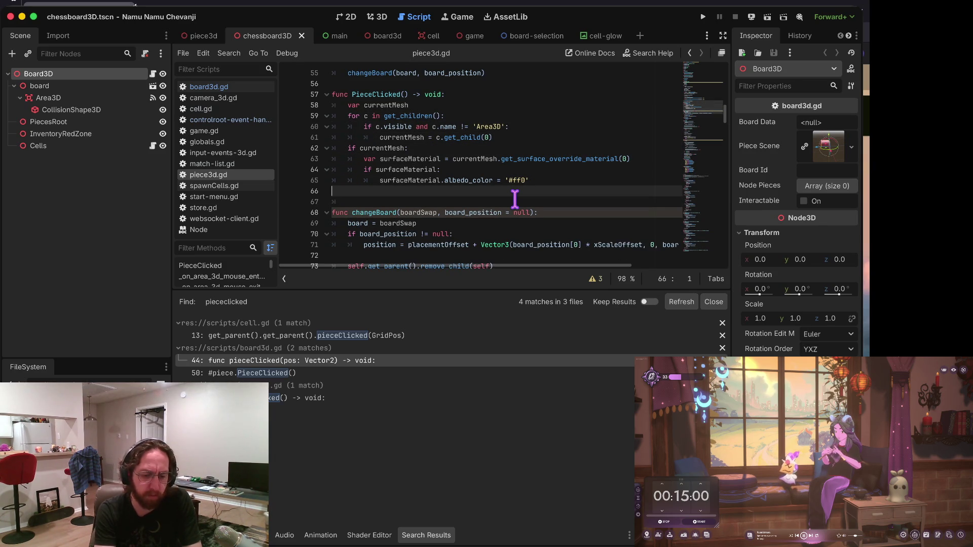
key("ctrl+shift+k")
key("ctrl+s")
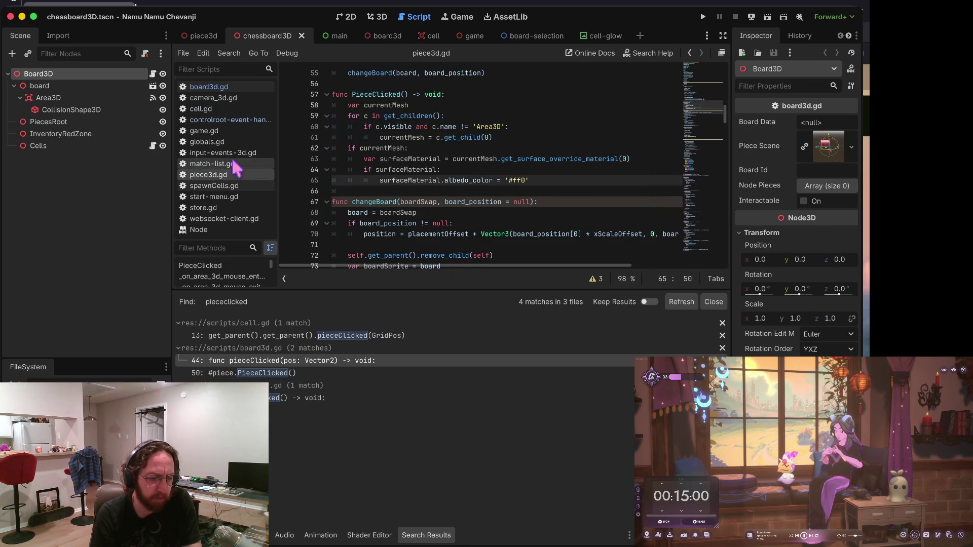
left_click(228, 85)
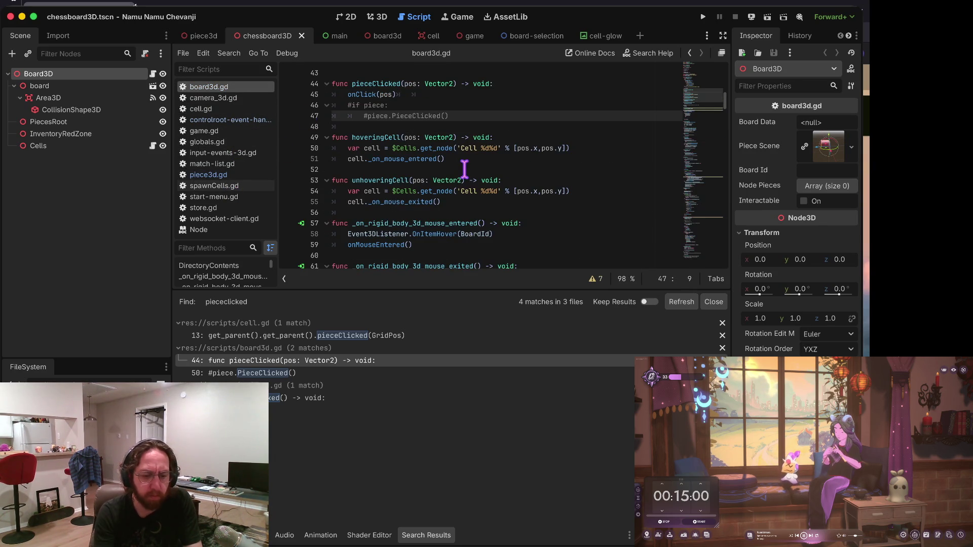
Jump to the onClick definition in board3d.gd and paste EventHandler.OnPieceSelected(self) into its body.
key("Up")
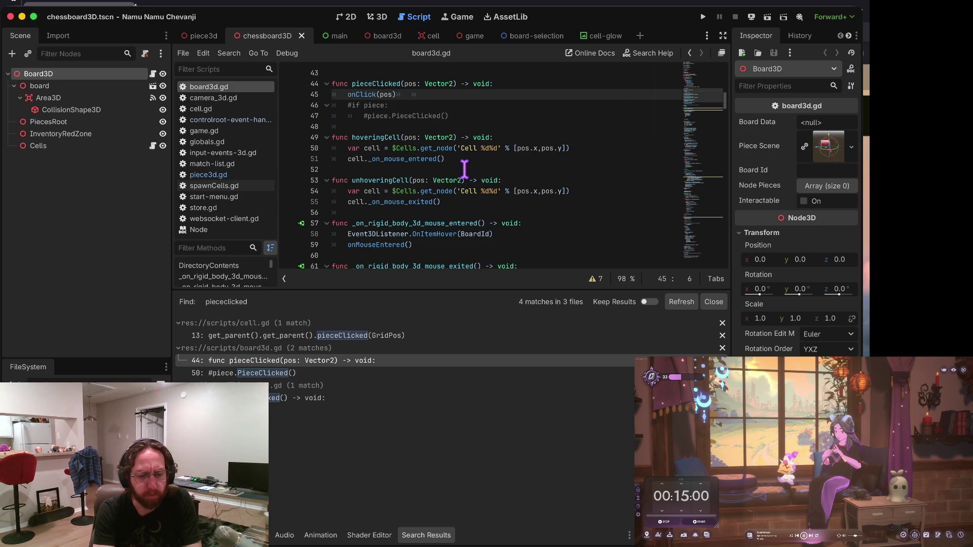
key("Home")
key("F12")
key("Down")
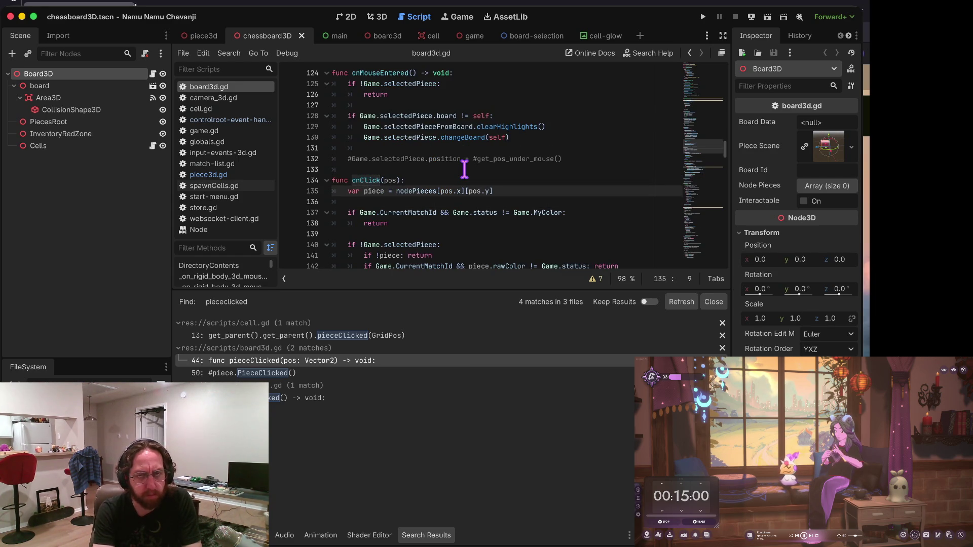
key("Down")
key("Down")
key("Down")
key("Right")
key("Right")
key("Right")
key("Up")
key("Up")
key("Up")
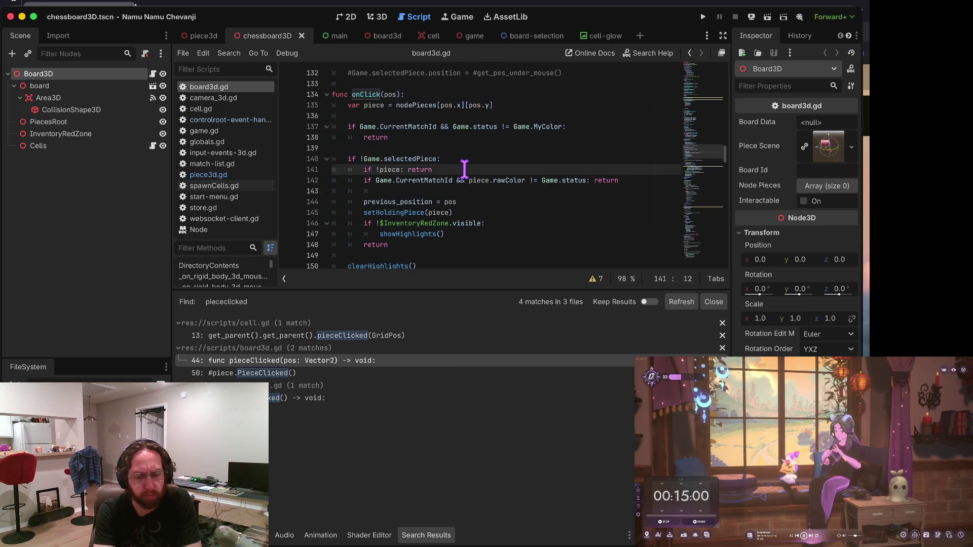
key("Return")
key("ctrl+v")
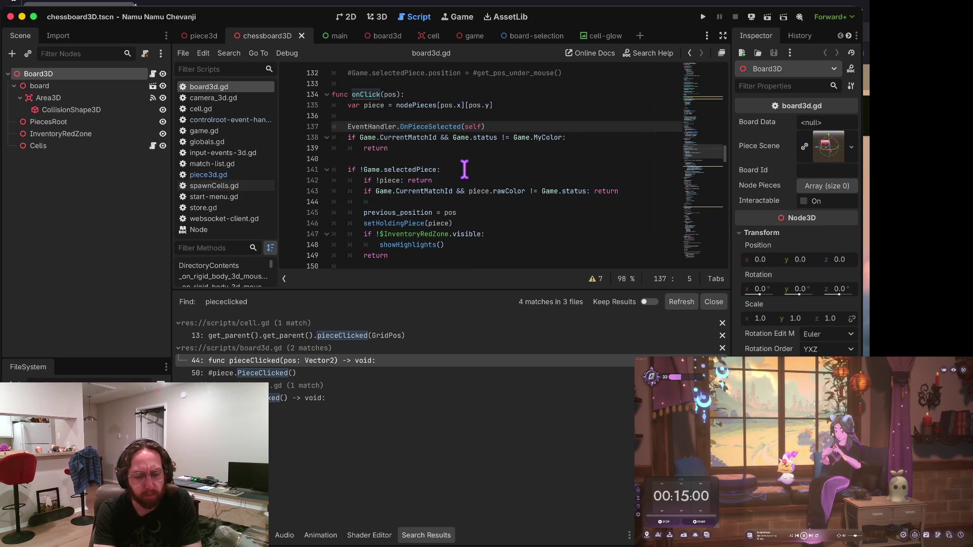
Indent the call under an 'if piece:' check and save board3d.gd.
key("Home")
key("Return")
key("Up")
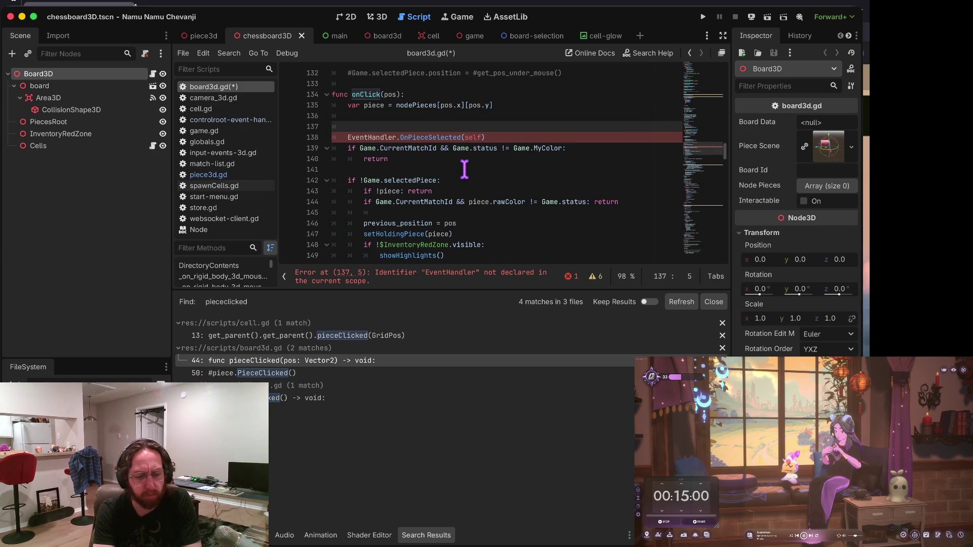
key("Down")
key("Home")
key("Tab")
key("End")
key("ctrl+s")
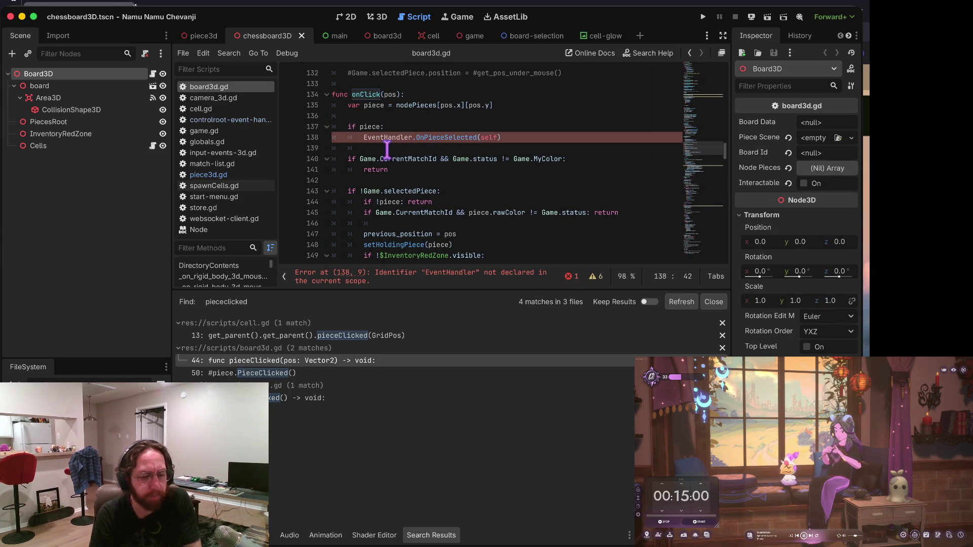
left_click(231, 176)
scroll(474, 165, "up", 10)
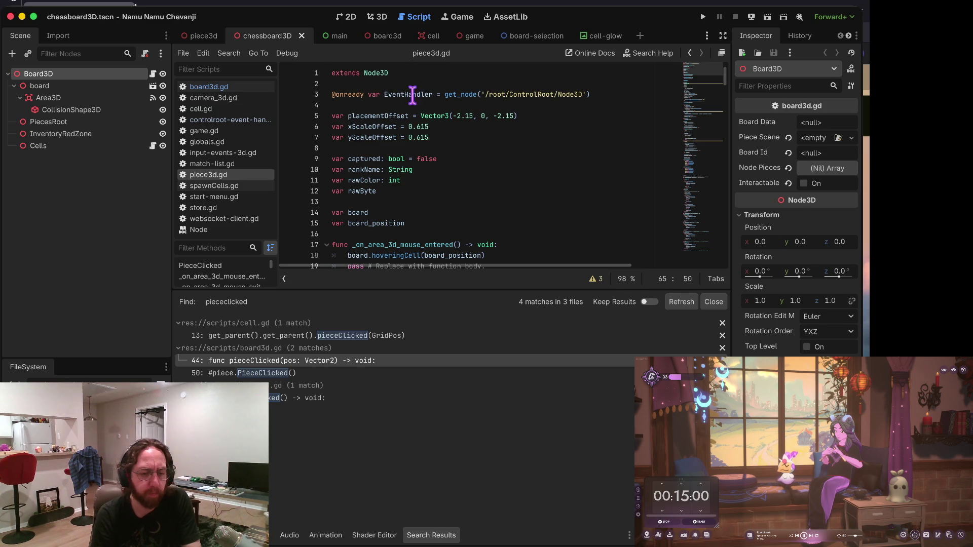
left_click(386, 95)
key("ctrl+s")
left_click(209, 87)
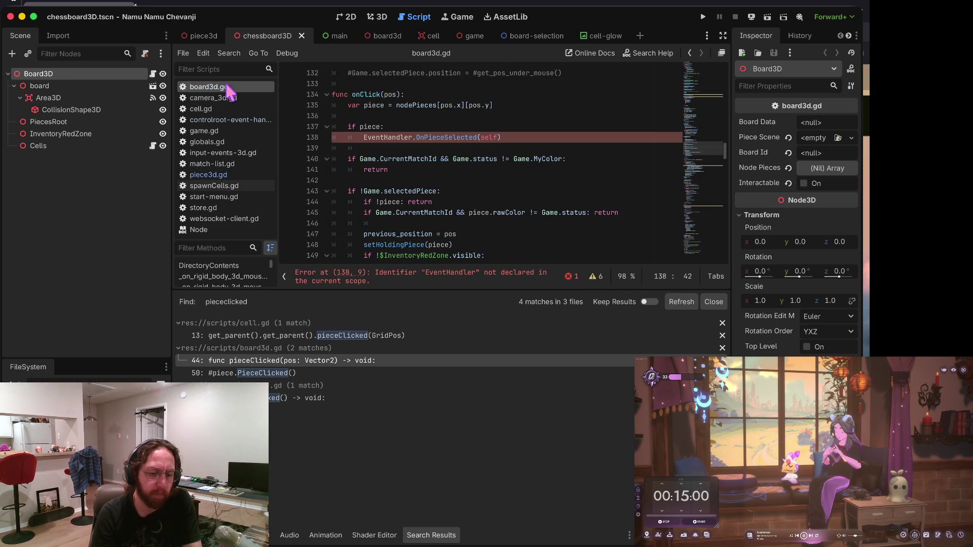
key("ctrl+Home")
key("Down")
key("Return")
type("@onready var EventHandler = get_node('/root/ControlRoot/Node3D')")
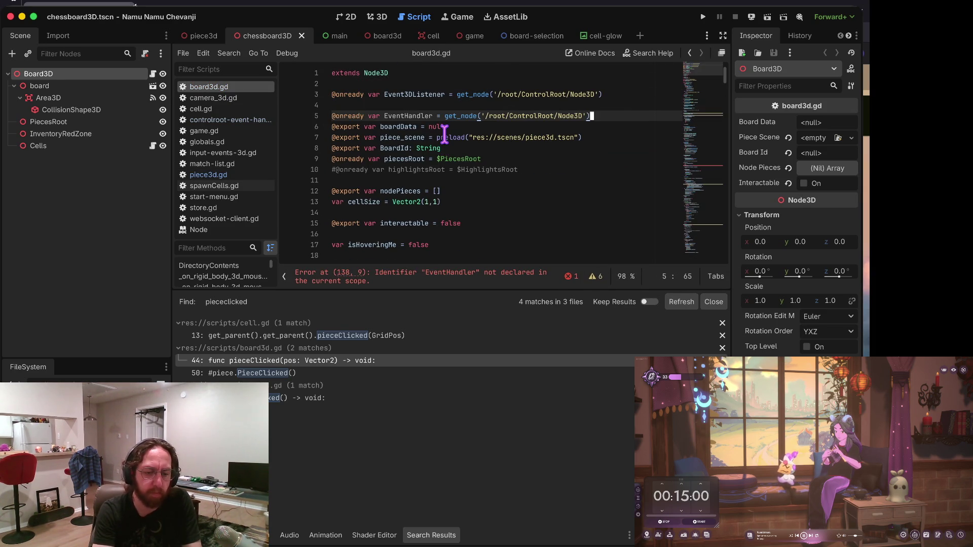
Delete the old Event3DListener declaration, save, and search the script for 'evented'.
key("alt+Down")
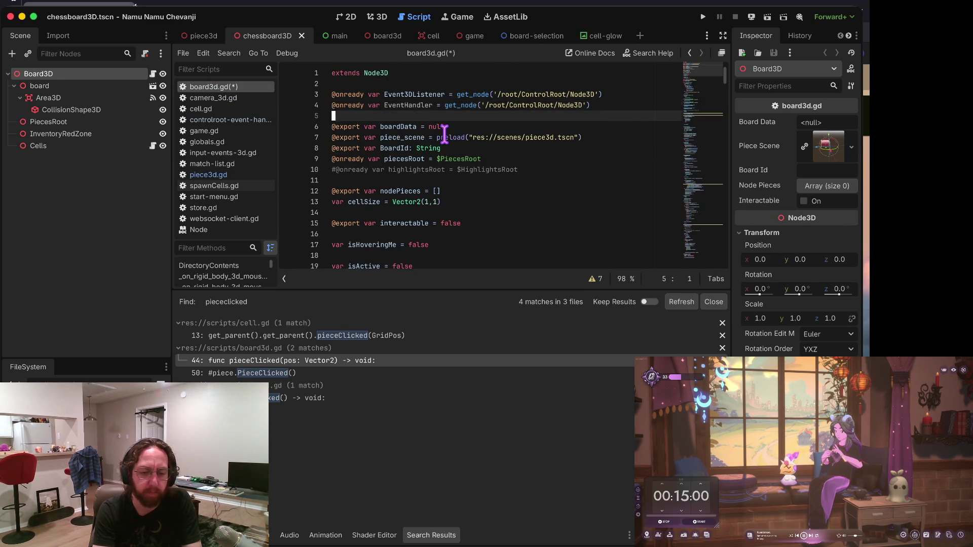
key("Up")
key("Up")
key("End")
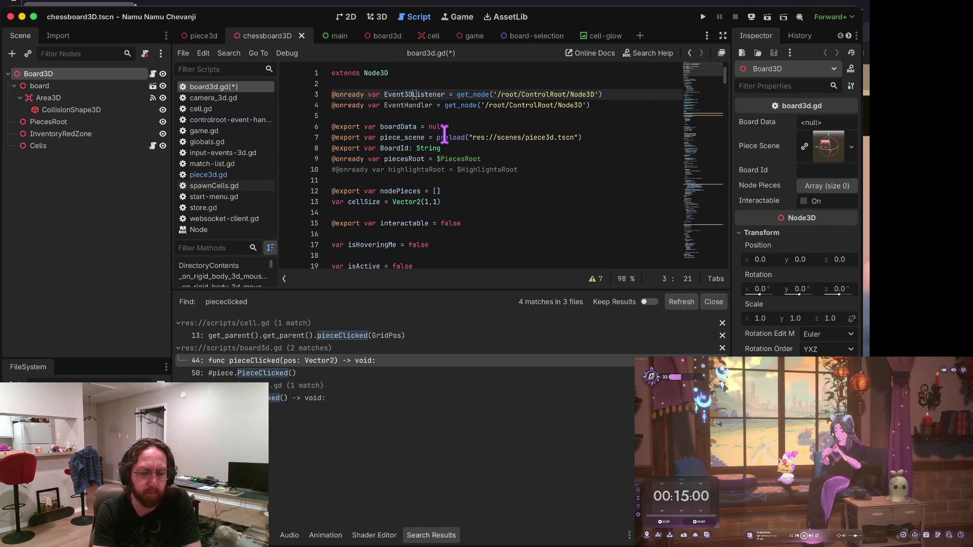
key("ctrl+shift+k")
key("ctrl+s")
key("ctrl+f")
type("evented")
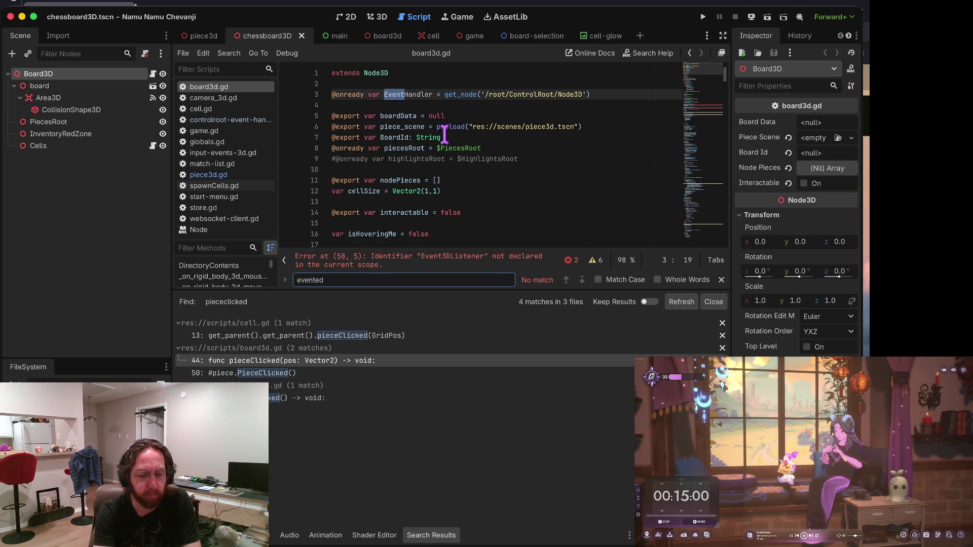
Find the remaining Event3DListener references, rename both hover-line calls to EventListener, and save.
key("BackSpace")
type("3")
key("Return")
key("Escape")
key("Left")
key("Right")
key("Delete")
key("Delete")
key("Up")
key("Up")
key("Up")
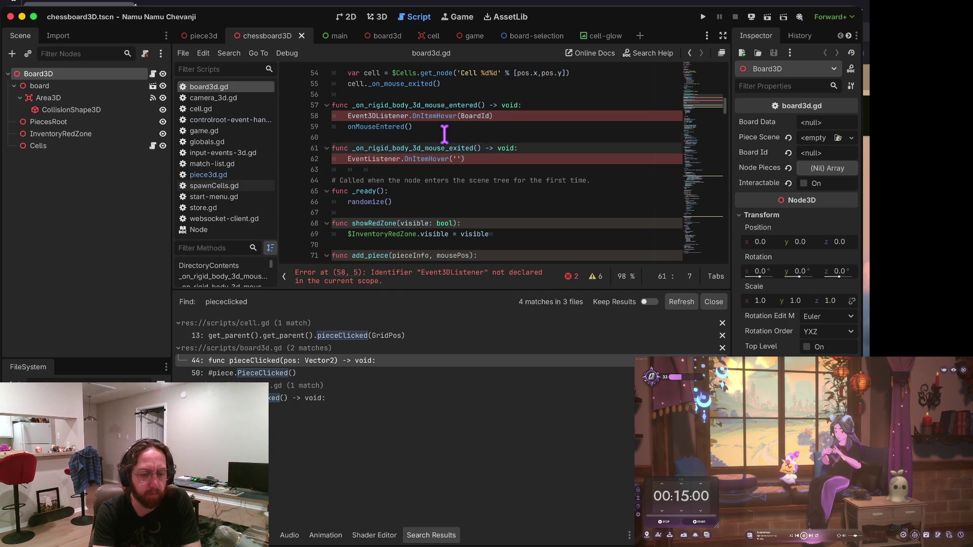
key("Delete")
key("Delete")
key("ctrl+s")
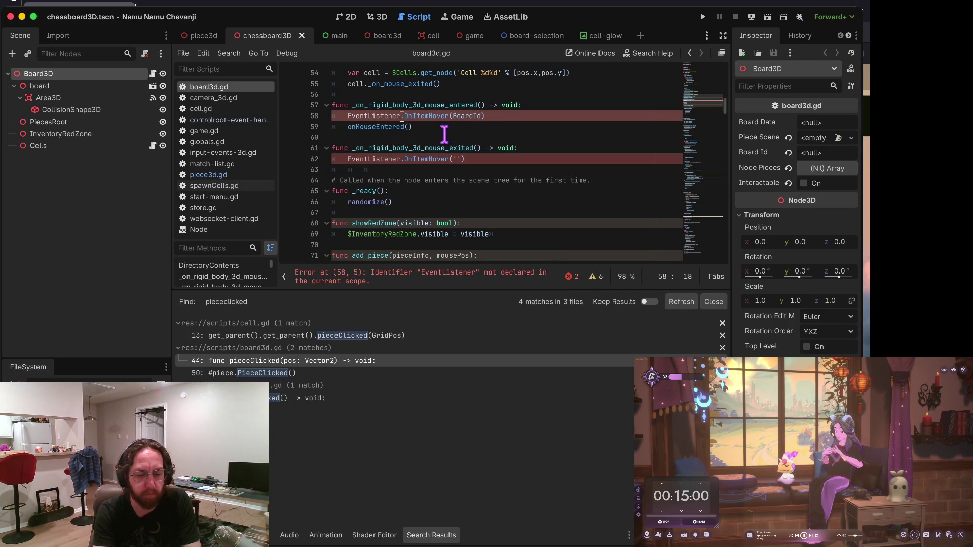
Replace the call on line 58 with the EventHandler autocomplete, reverting a stray edit on line 59.
key("ctrl+shift+Left")
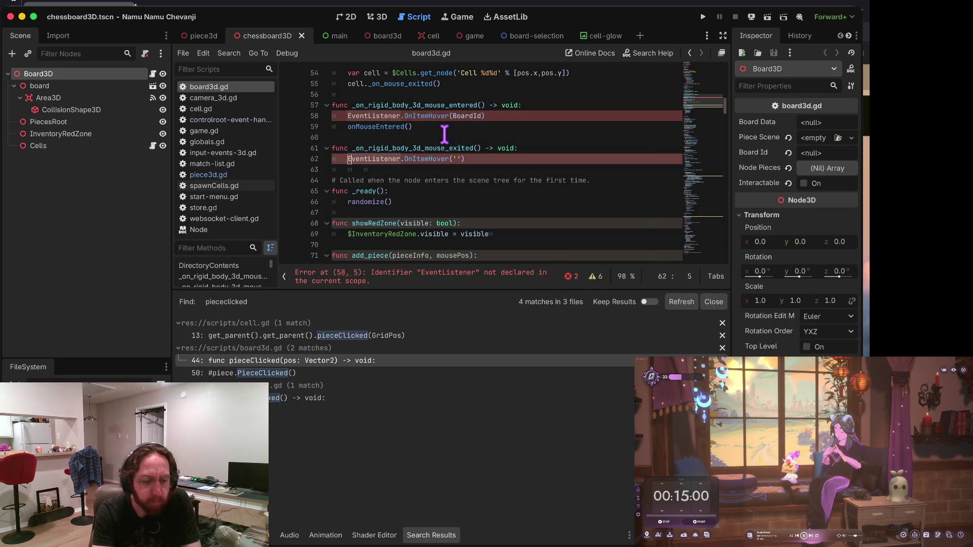
key("ctrl+Home")
key("alt+Left")
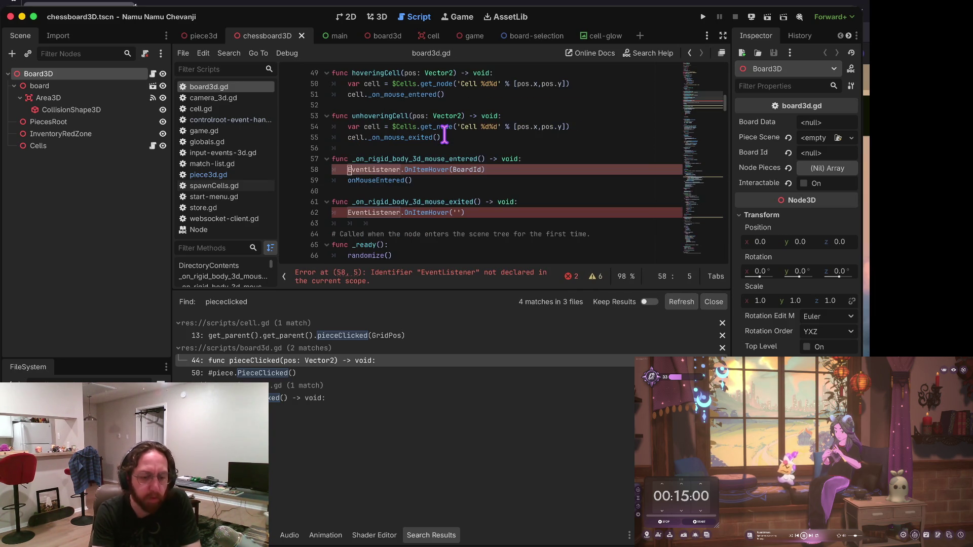
type("Event")
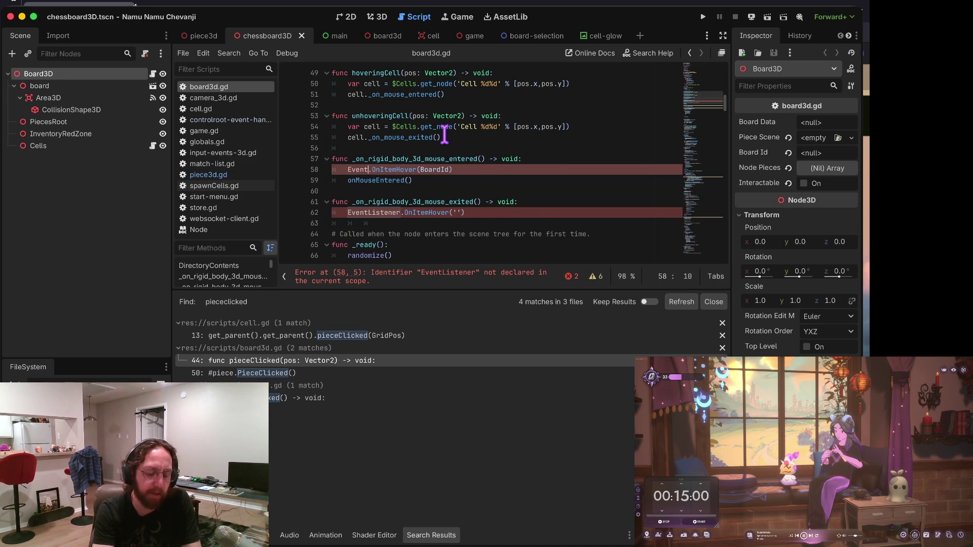
key("Return")
key("Down")
type("onMouseEntered()")
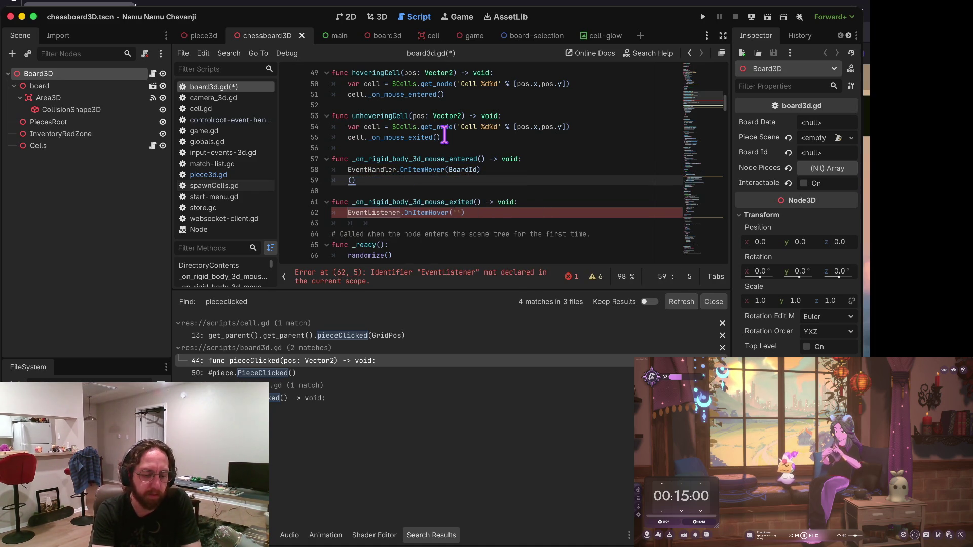
key("Up")
key("ctrl+shift+Left")
key("BackSpace")
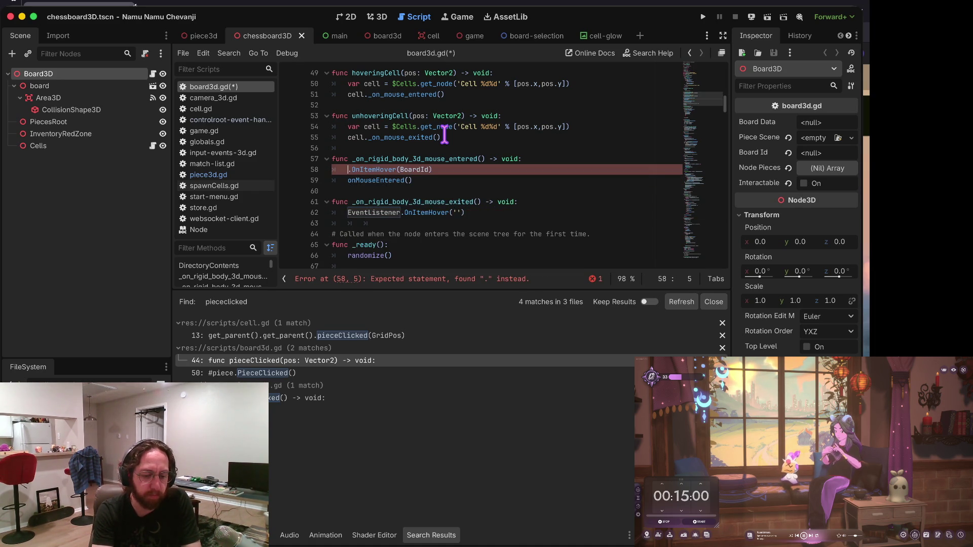
Make line 59 call EventHandler with a capital H and save the script.
type("Event")
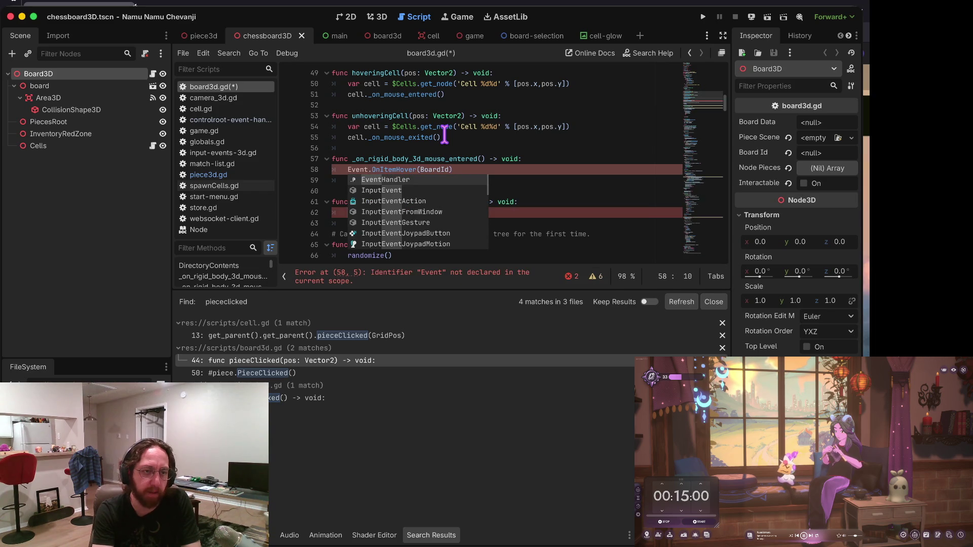
key("Return")
key("Down")
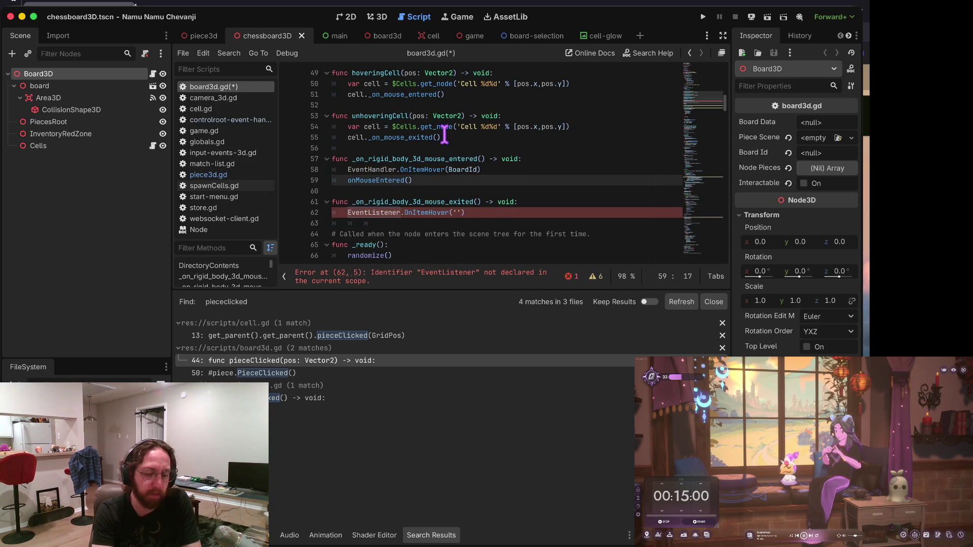
type("Eventhandle.")
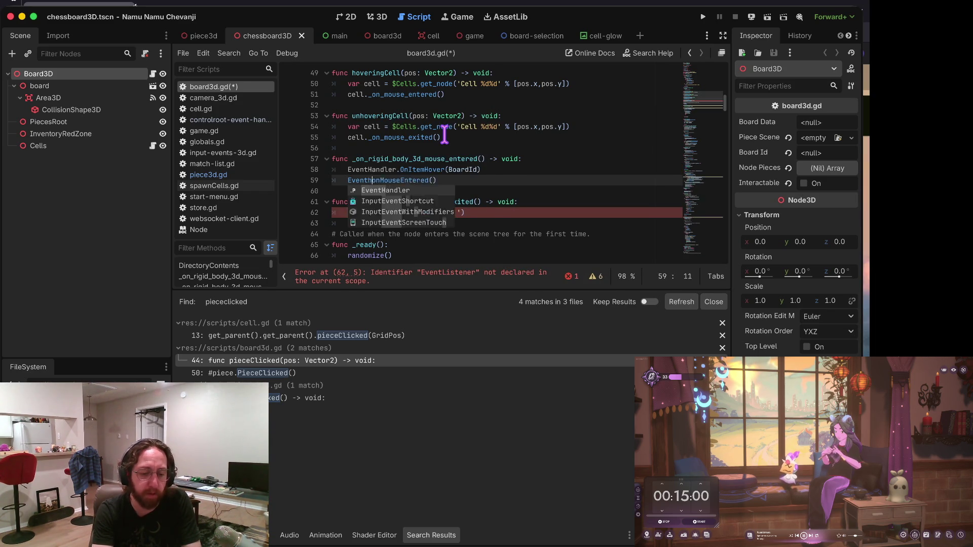
key("Home")
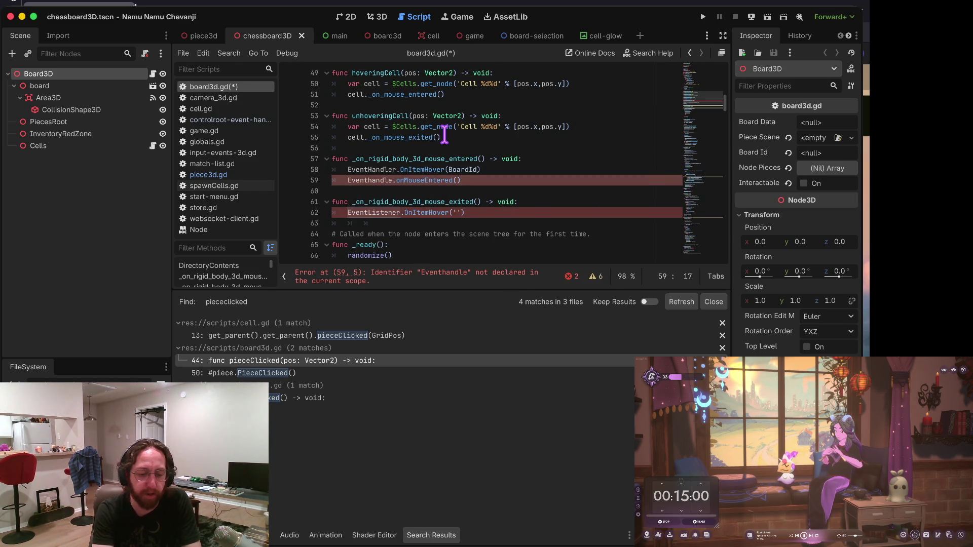
type("r")
key("ctrl+s")
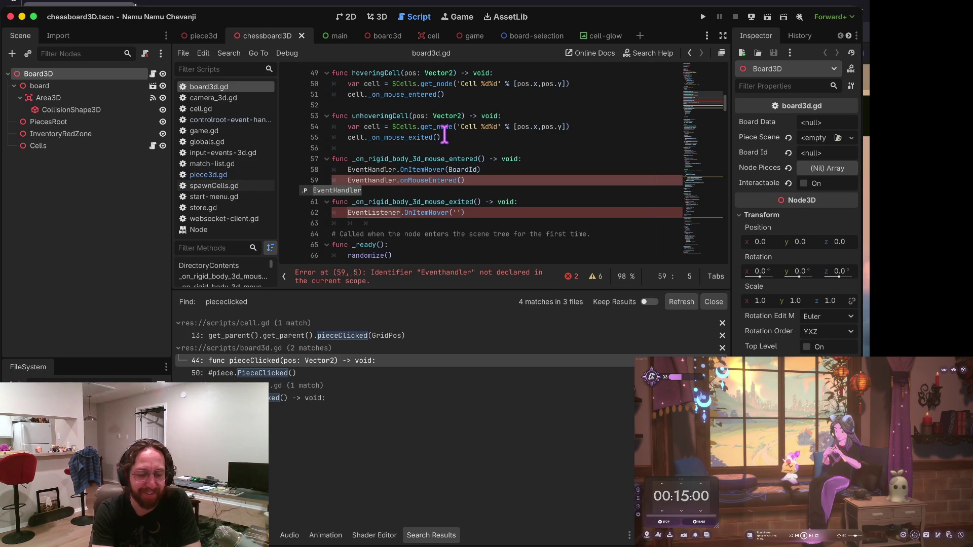
key("Left")
key("Left")
key("Left")
key("BackSpace")
type("H")
key("ctrl+s")
key("Home")
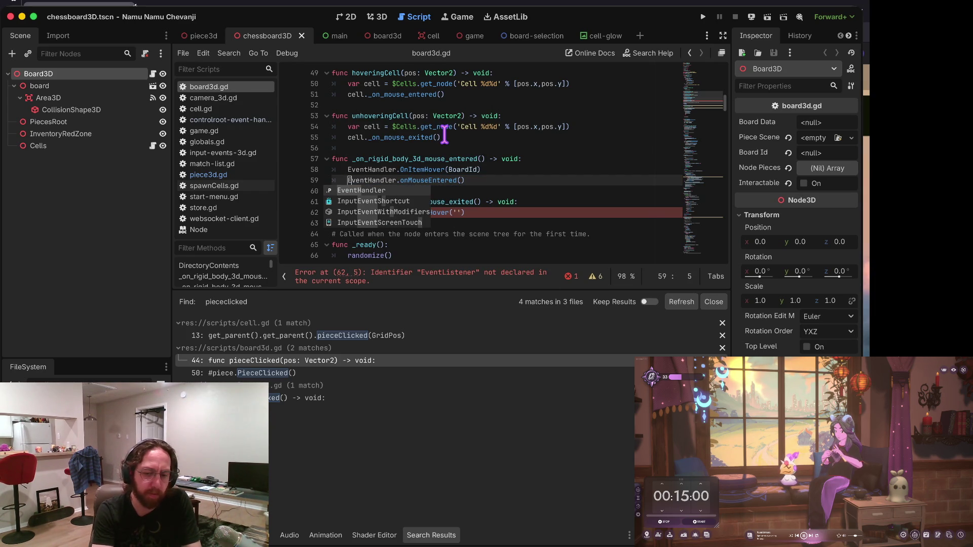
Change EventListener on line 62 to EventHandler and launch the game.
scroll(444, 134, "down", 4)
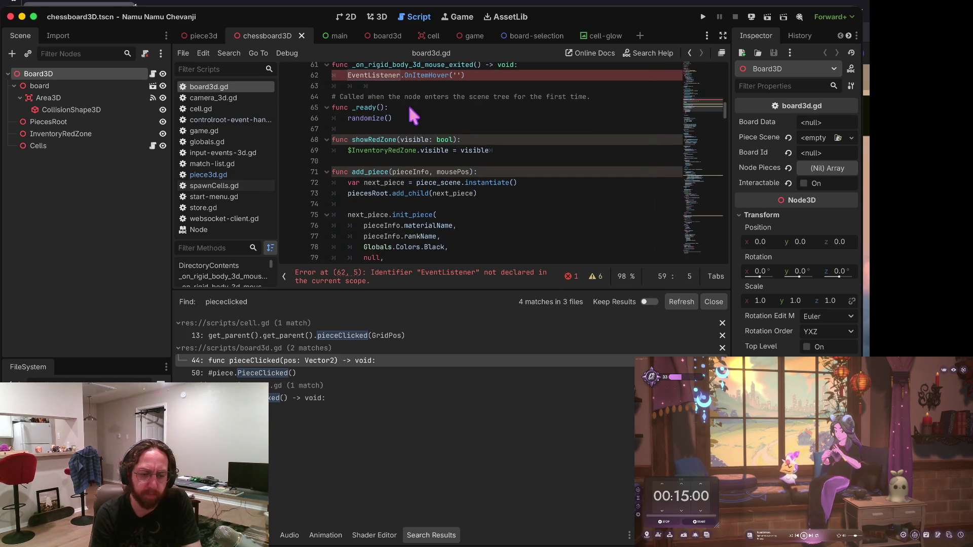
left_click_drag(372, 77, 367, 67)
left_click(400, 84)
scroll(504, 104, "up", 3)
key("BackSpace")
key("BackSpace")
key("BackSpace")
type("entHandler")
key("Home")
key("super+b")
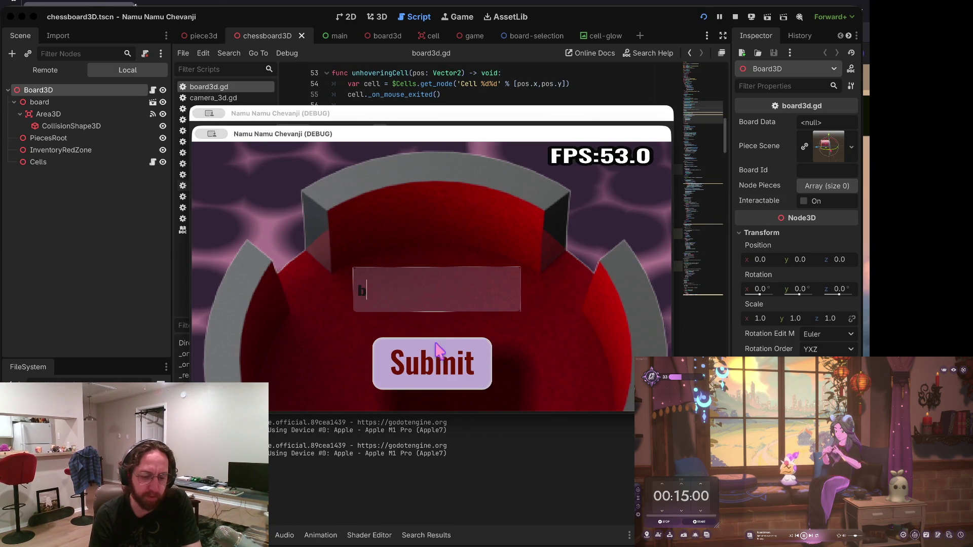
Log in, stop the game after the onMouseEntered error, and return to the hover handlers.
left_click(432, 345)
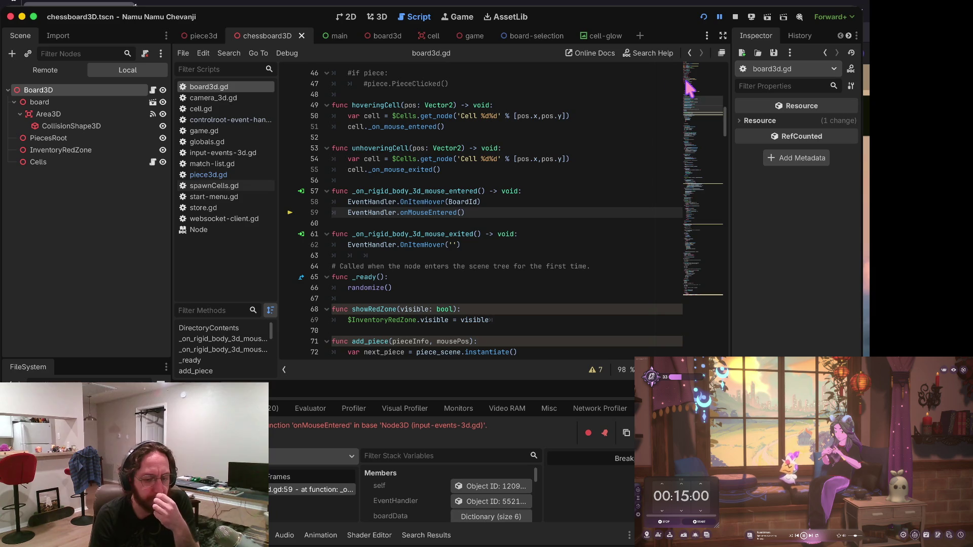
left_click(739, 18)
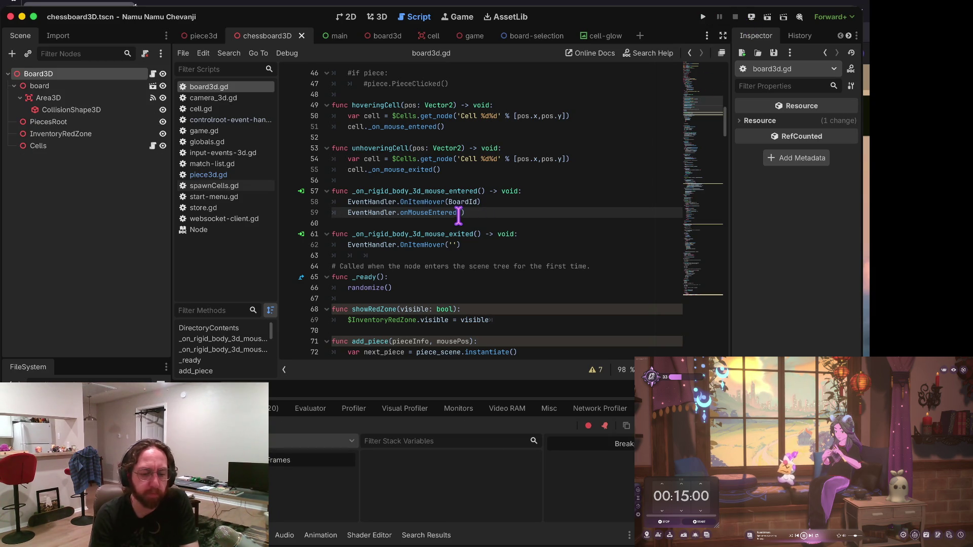
key("Down")
key("Down")
key("Down")
key("super+Up")
key("Down")
key("Down")
key("alt+Left")
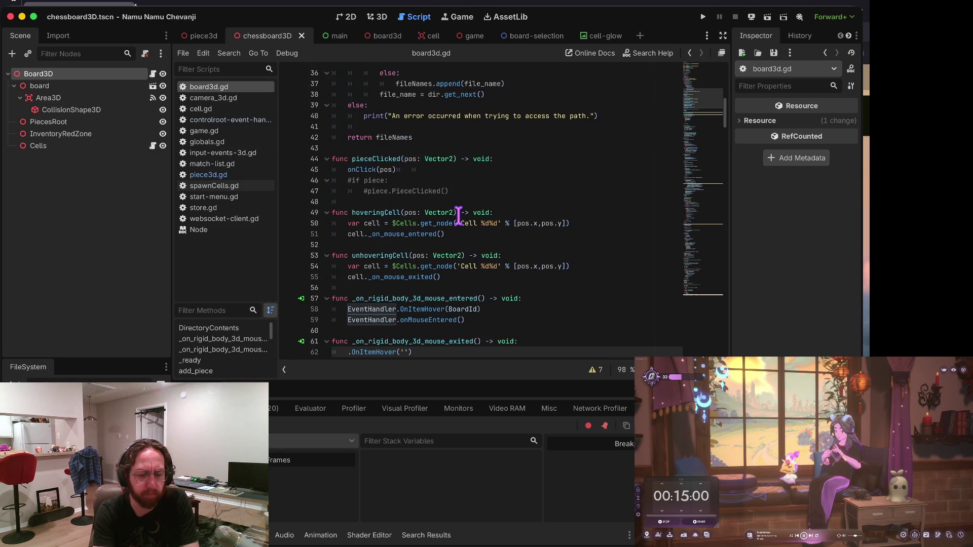
Restore EventHandler calls on lines 58, 59 and 62, make line 59 call onMouseEntered directly, save and relaunch.
key("super+z")
key("super+z")
key("super+z")
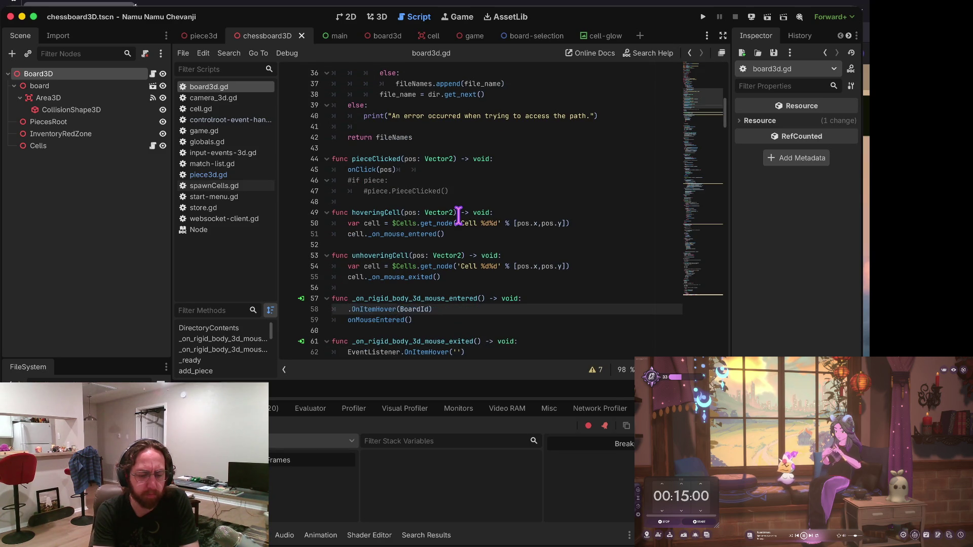
key("super+z")
key("super+z")
key("super+z")
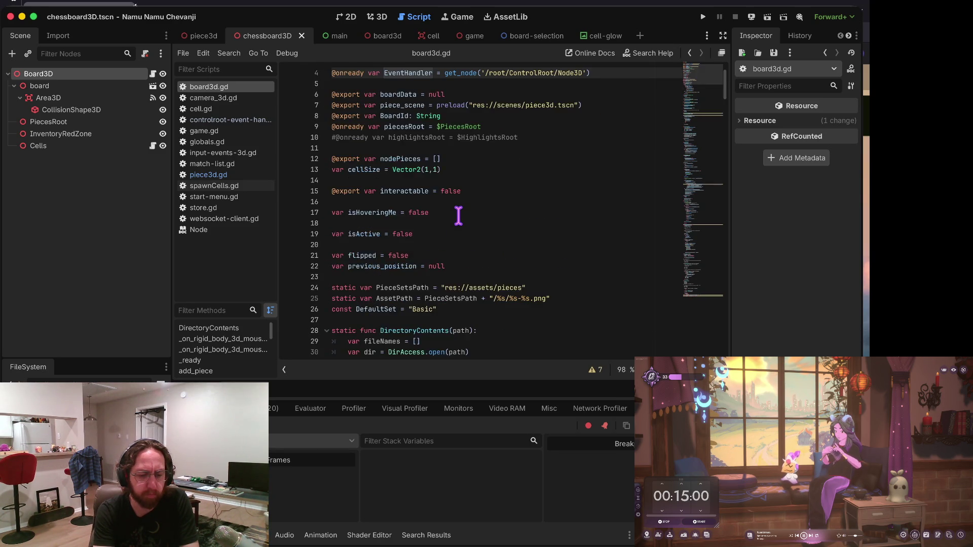
key("super+z")
key("super+z")
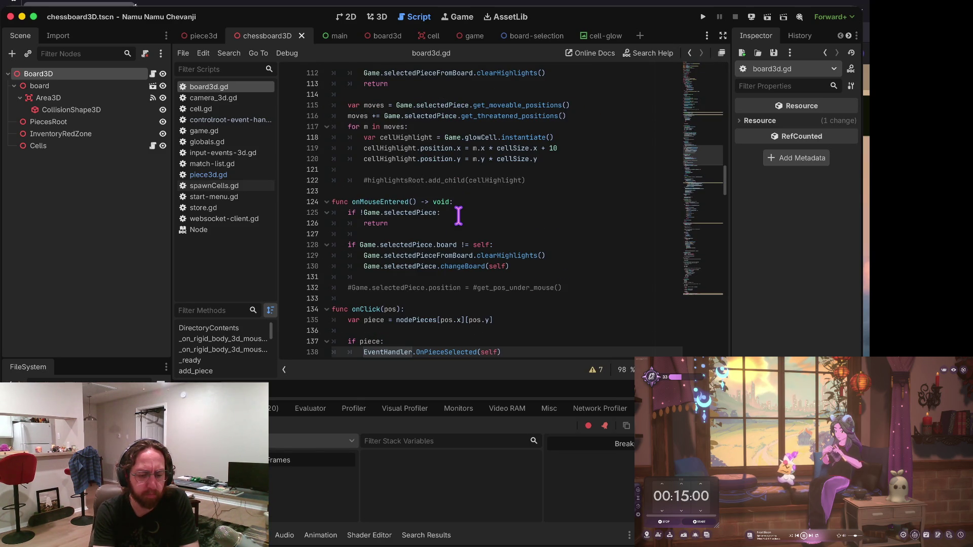
key("Return")
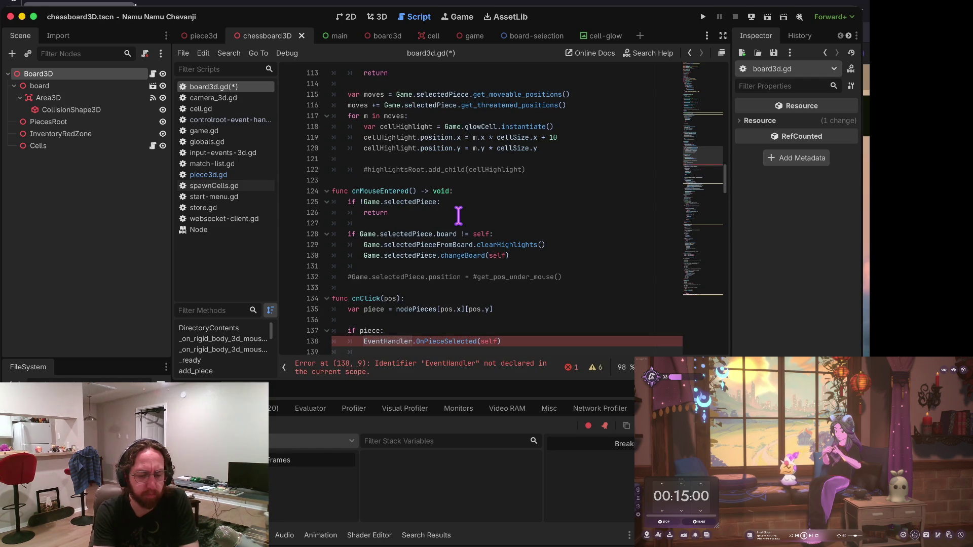
key("super+z")
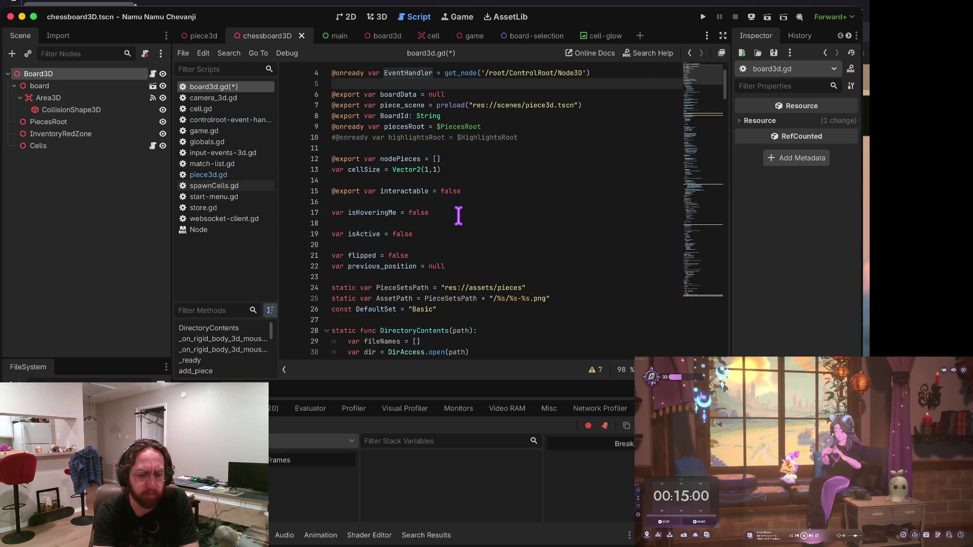
key("super+z")
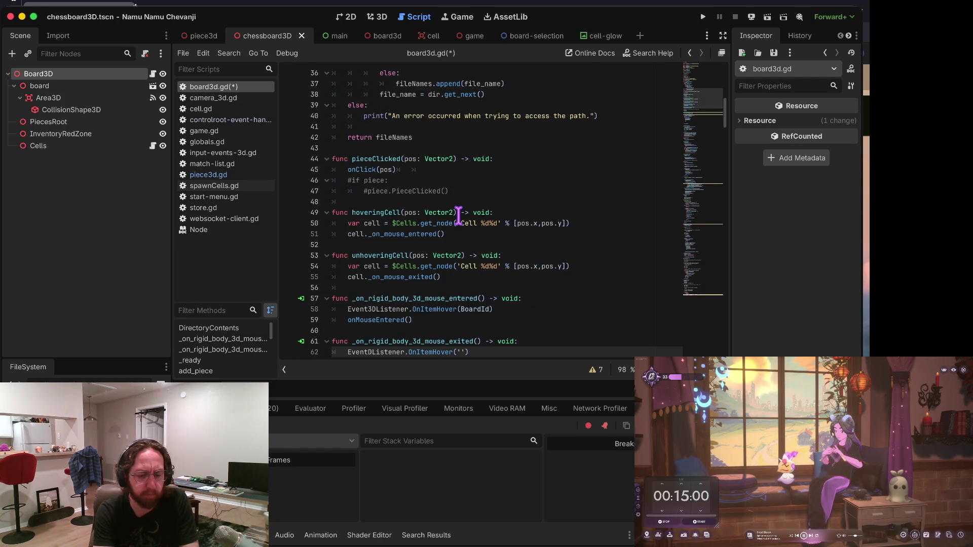
scroll(459, 217, "down", 5)
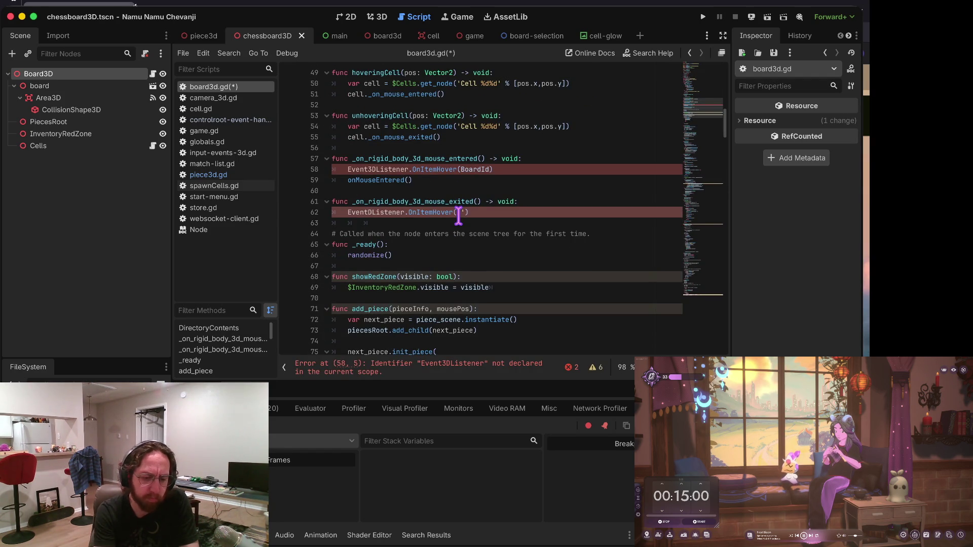
key("Delete")
key("Delete")
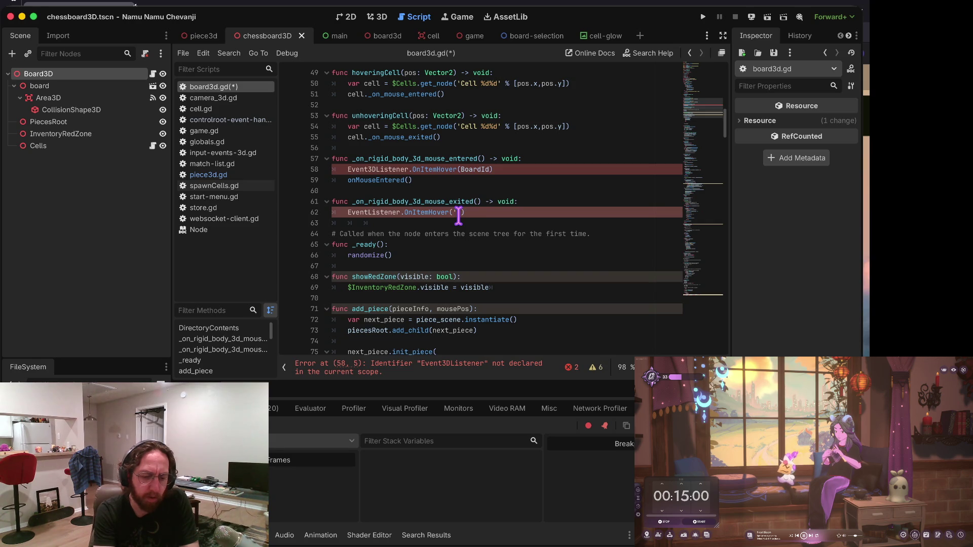
key("super+z")
key("super+z")
key("super+z")
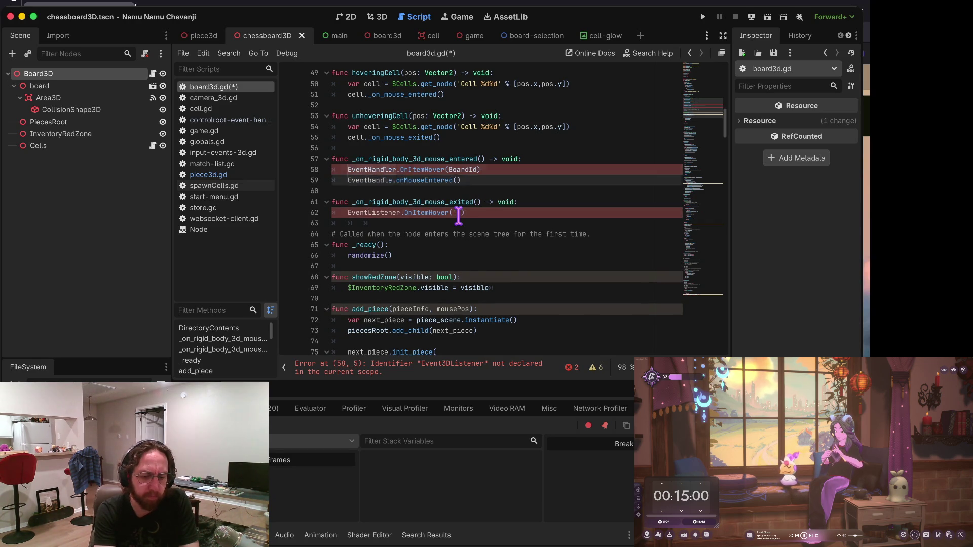
key("super+s")
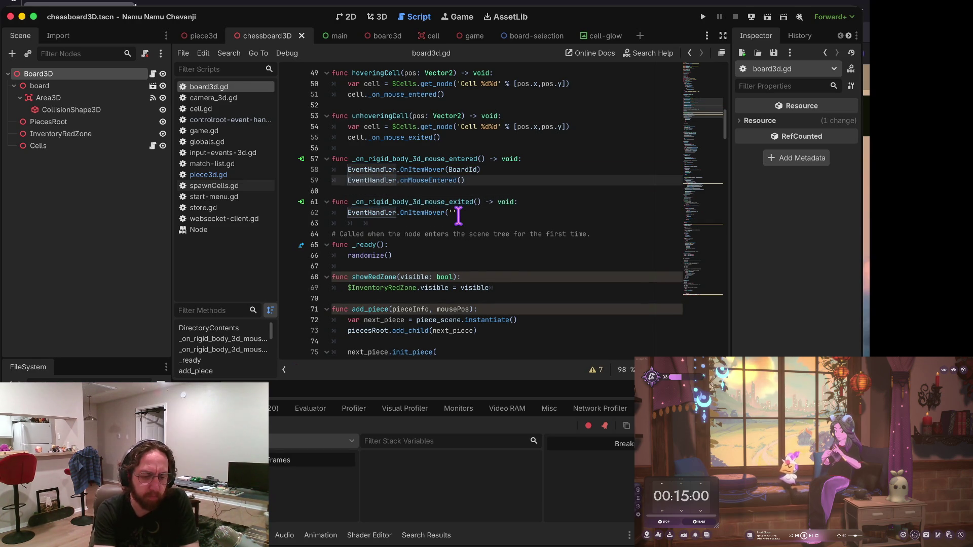
key("super+z")
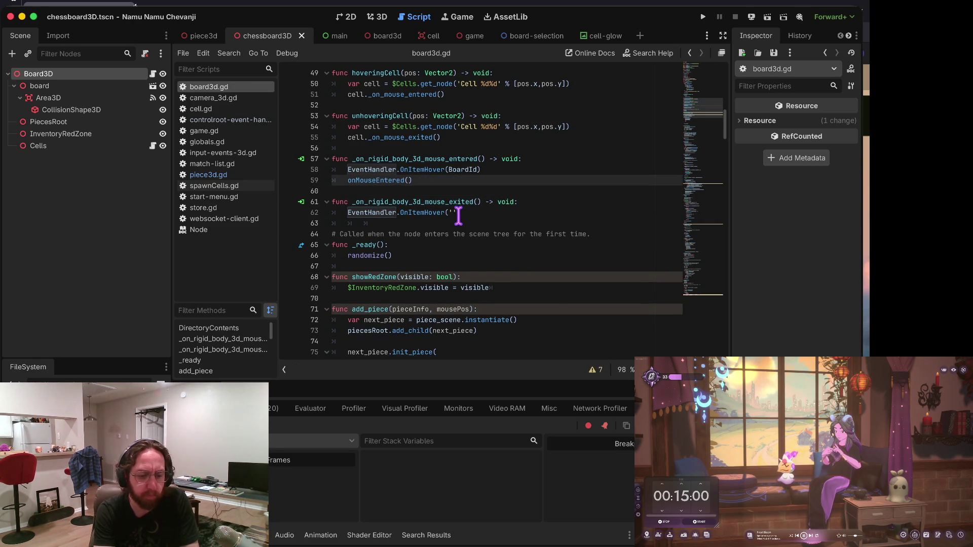
key("super+b")
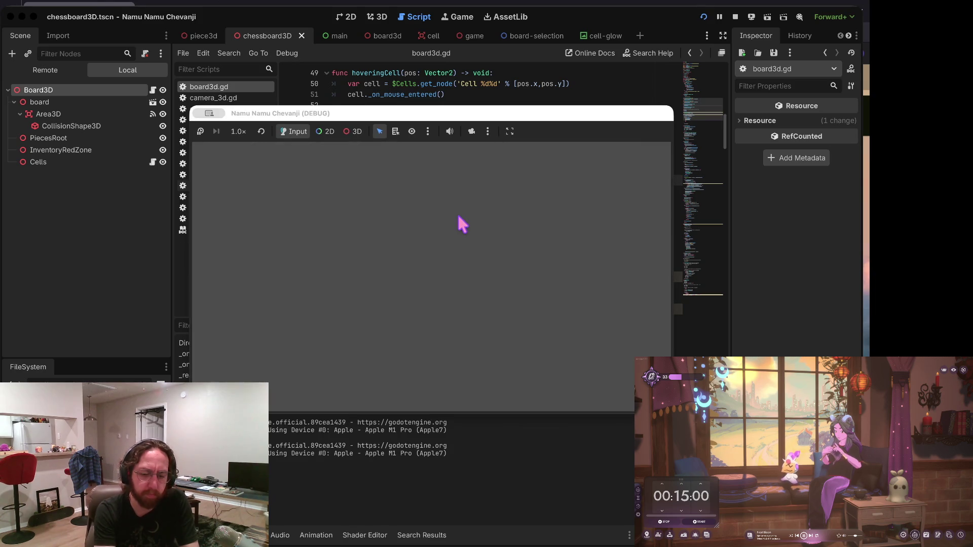
Log in with username 'b', check the boards screen, then stop the game.
left_click(458, 273)
type("b")
left_click(428, 360)
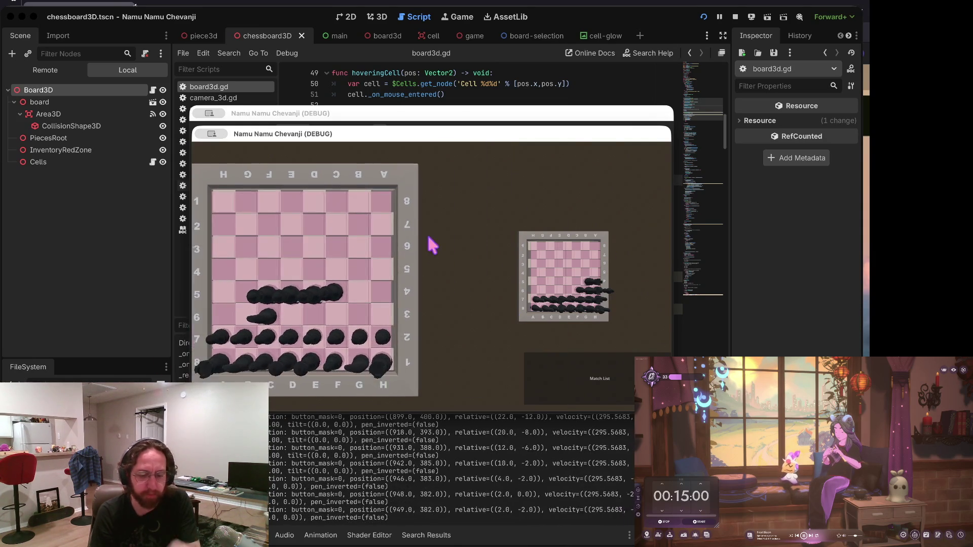
left_click(736, 17)
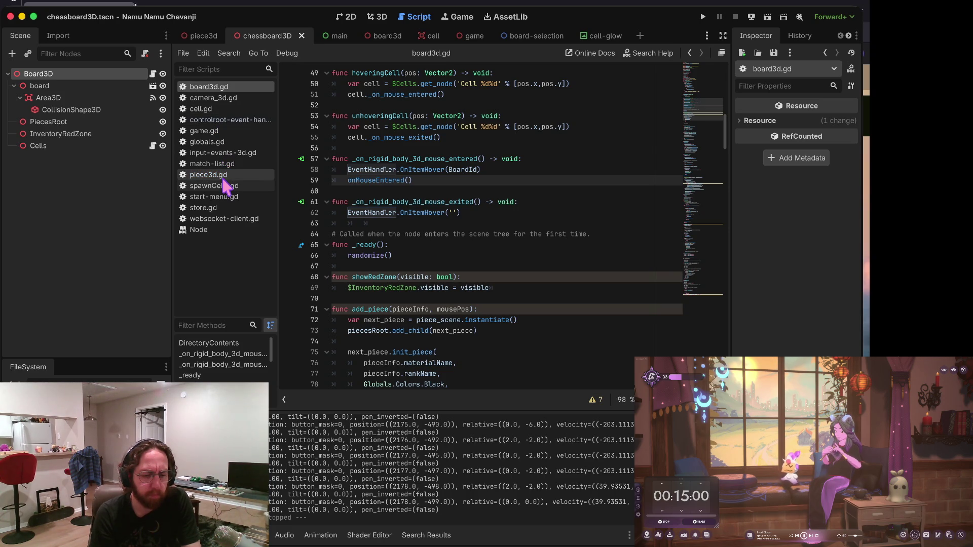
Change line 138 in onClick to EventHandler.OnPieceSelected(piece) and run the game.
scroll(434, 163, "up", 1)
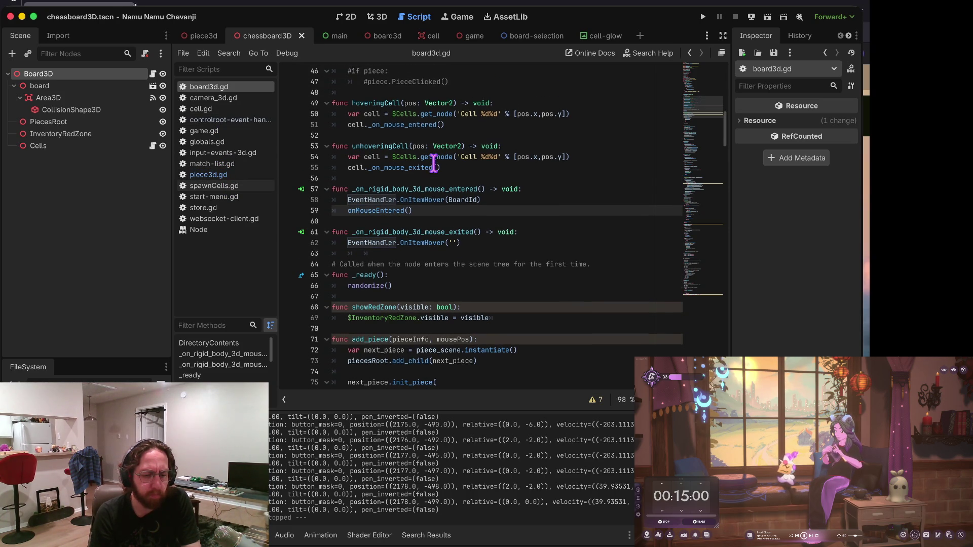
scroll(470, 224, "down", 15)
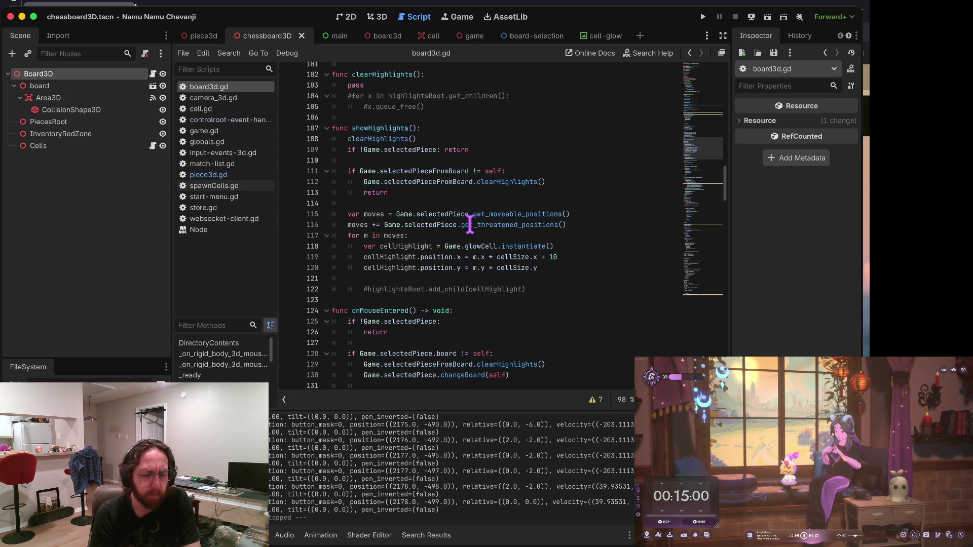
scroll(476, 228, "up", 7)
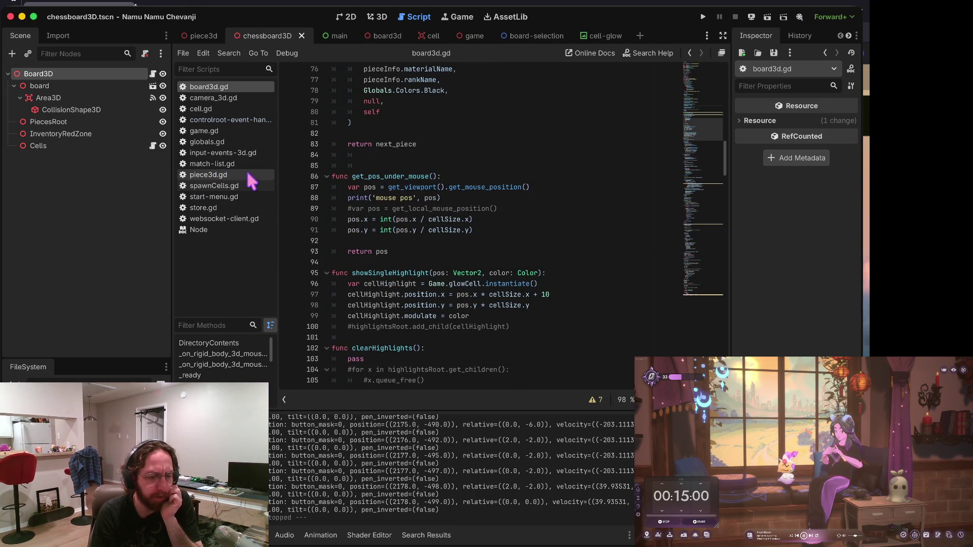
scroll(455, 152, "up", 4)
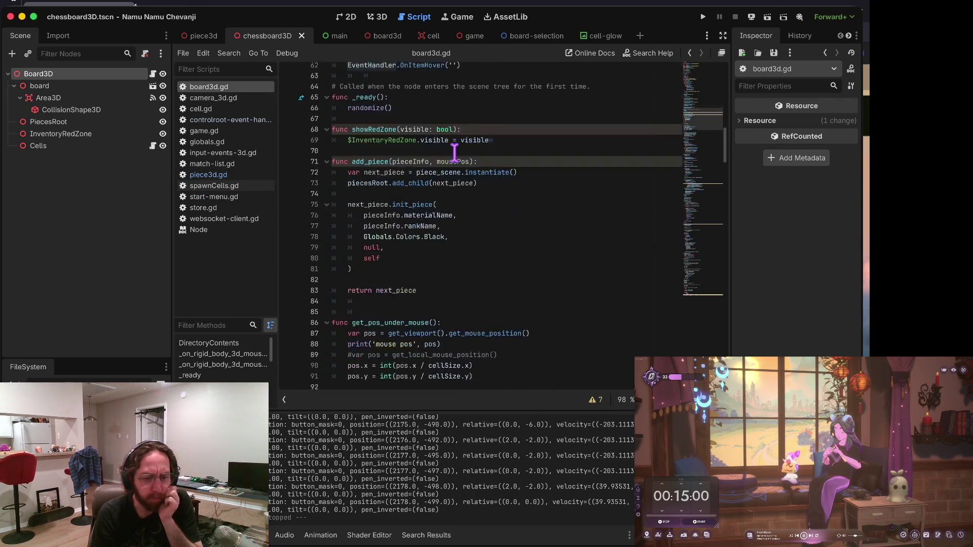
scroll(455, 152, "up", 6)
scroll(497, 289, "down", 13)
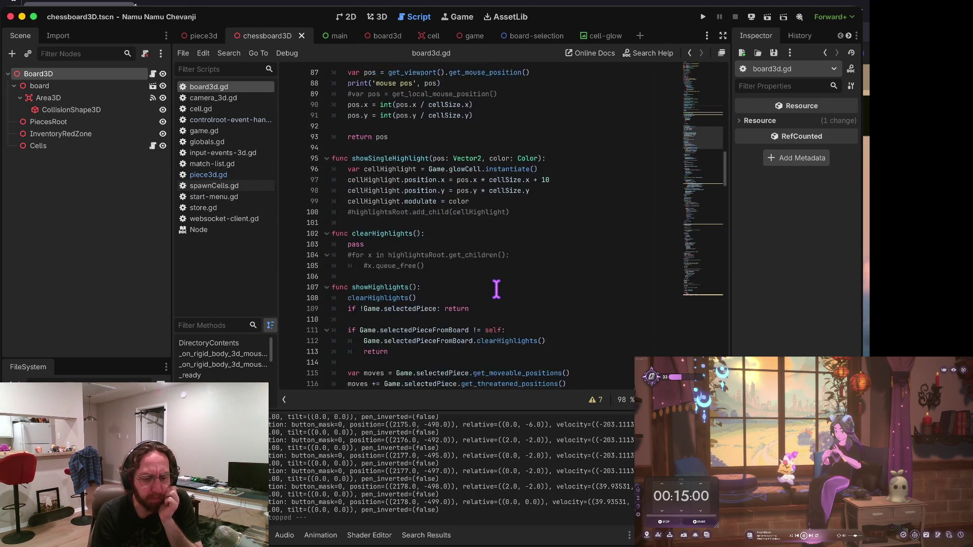
scroll(497, 289, "down", 14)
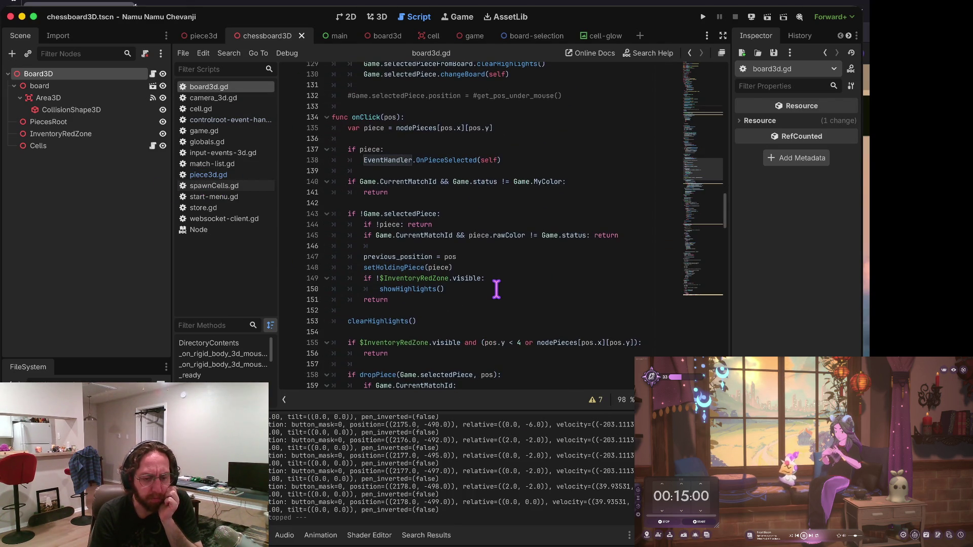
left_click(498, 168)
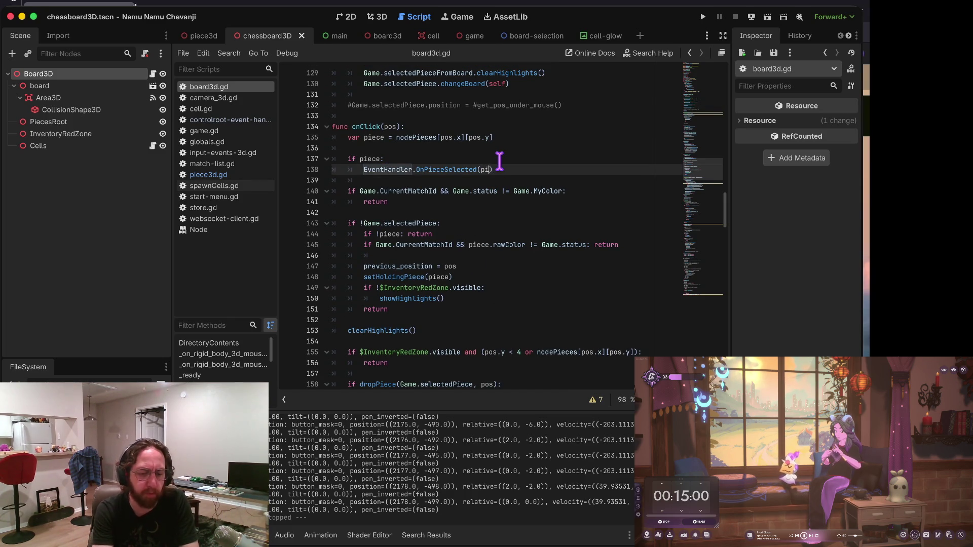
key("Home")
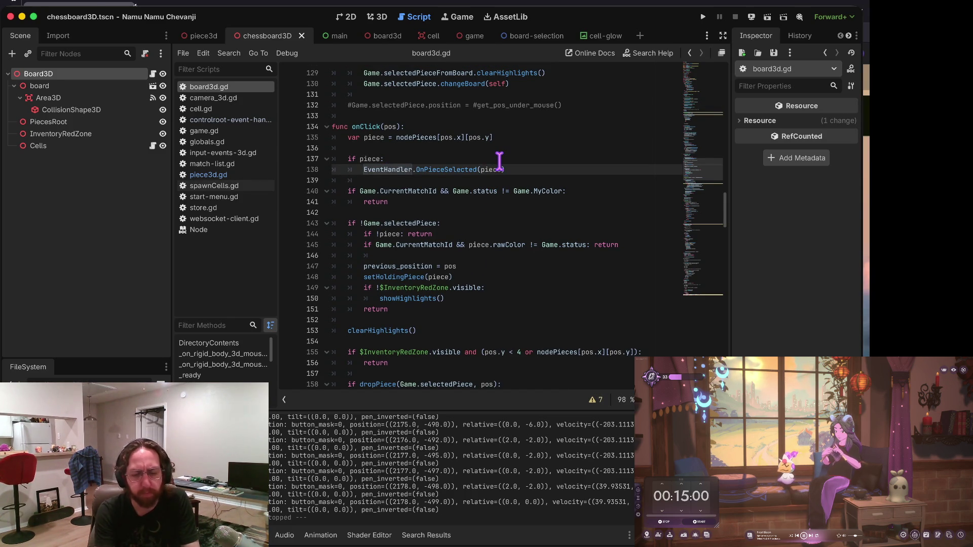
key("super+b")
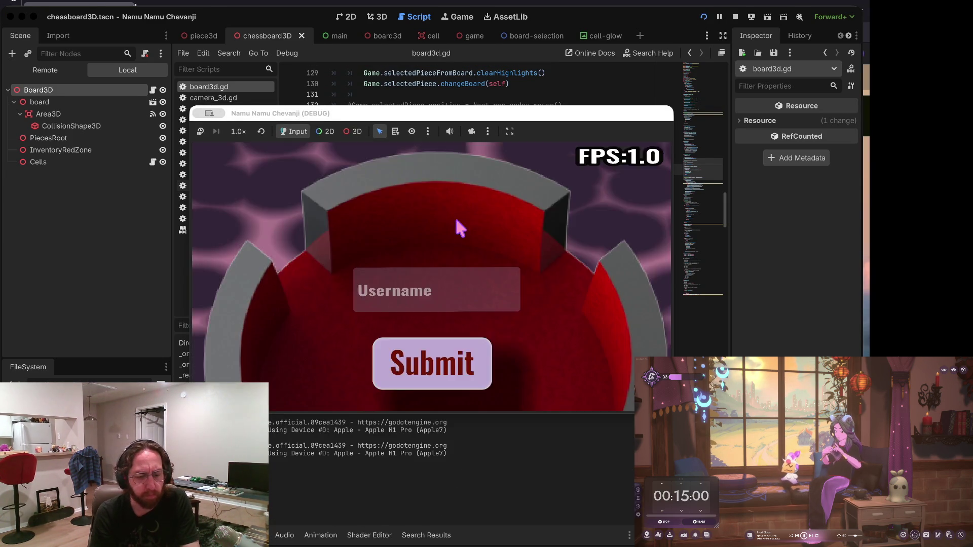
Pick up a black piece and drop it on square D6, breaking at piece3d.gd line 128.
left_click(414, 292)
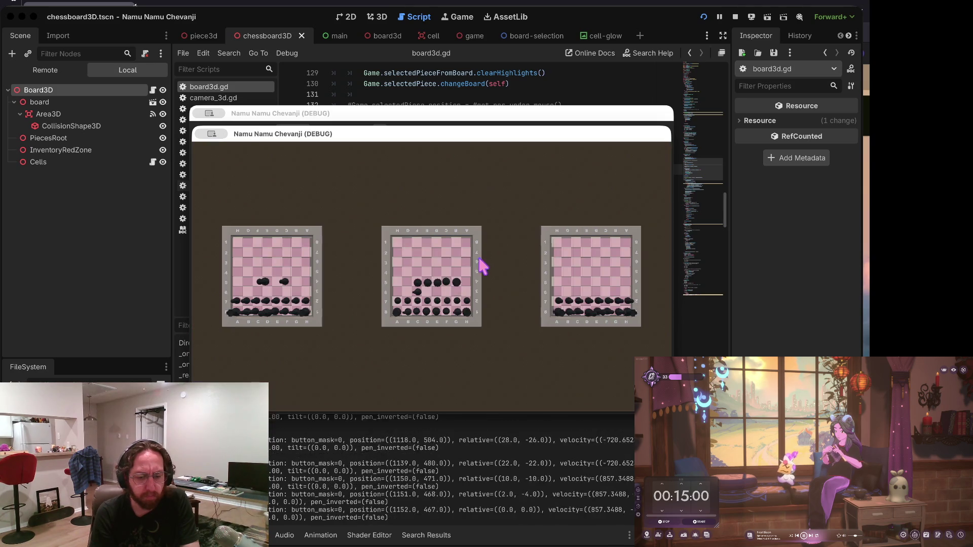
left_click(372, 290)
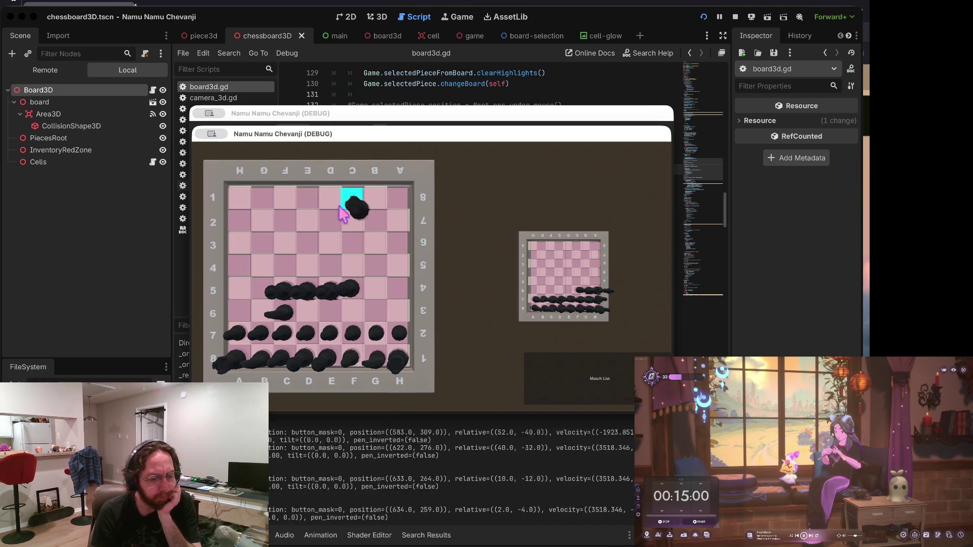
left_click(306, 311)
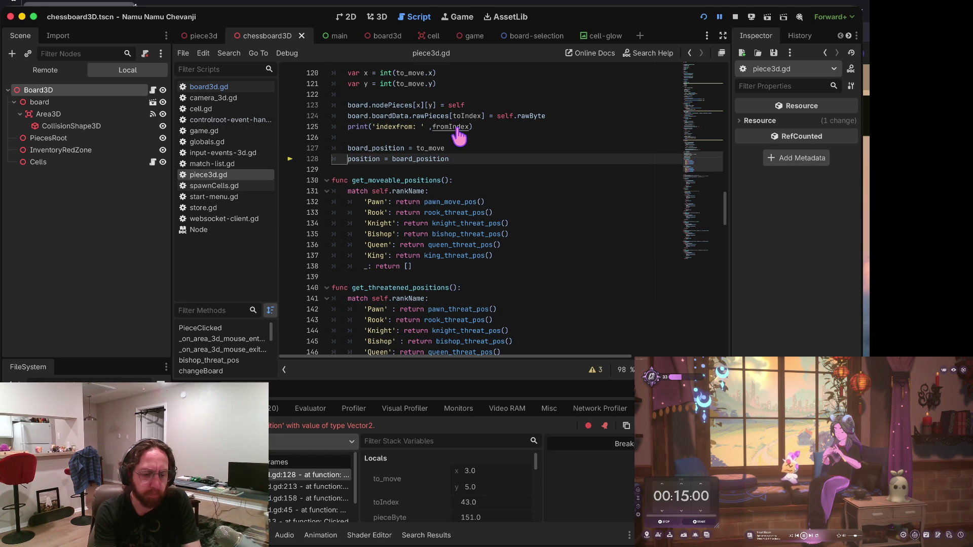
In the terminal, run git status to list the modified script files.
key("super+Tab")
type("s")
key("Return")
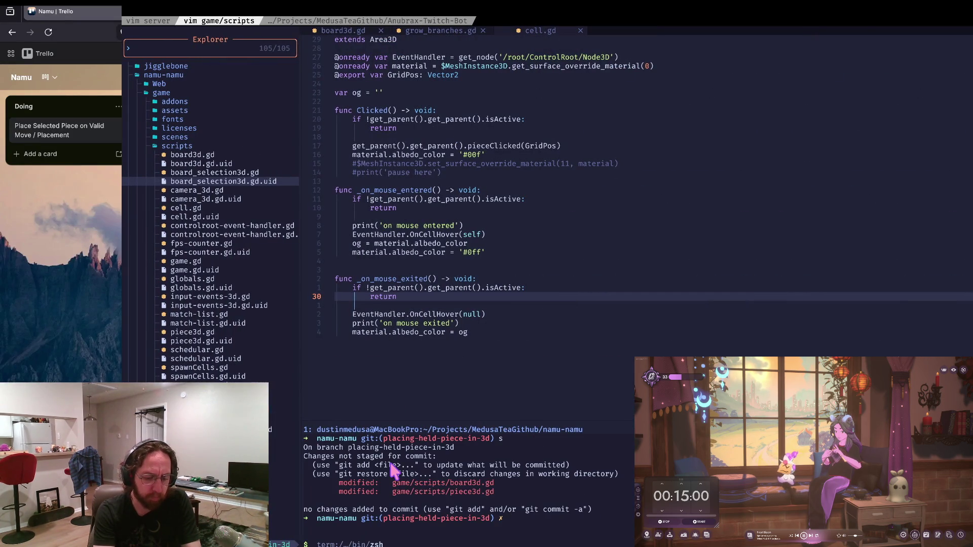
Stage board3d.gd and piece3d.gd and commit them as "wip moving piece and placing".
type("a")
key("Return")
type("s")
key("Return")
type("git")
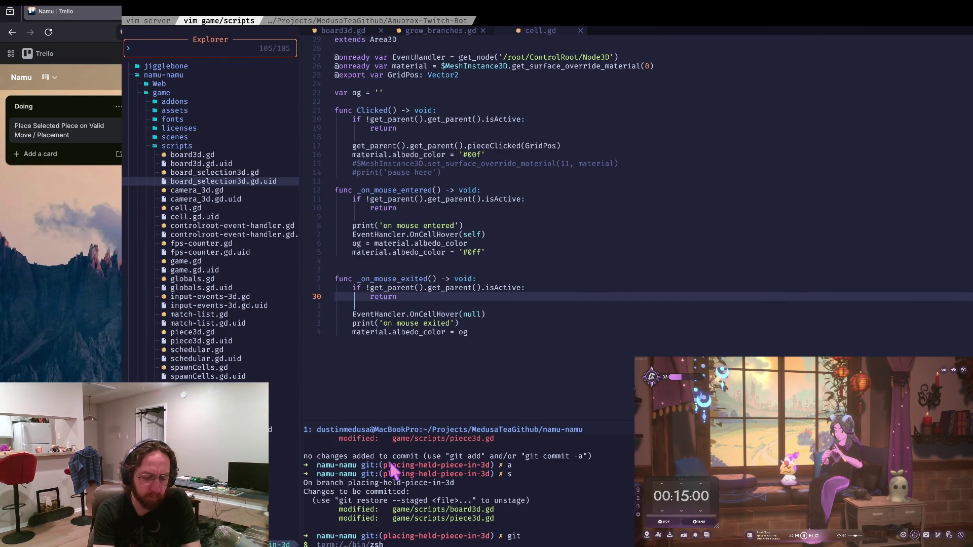
type(" commit -m \"wip ")
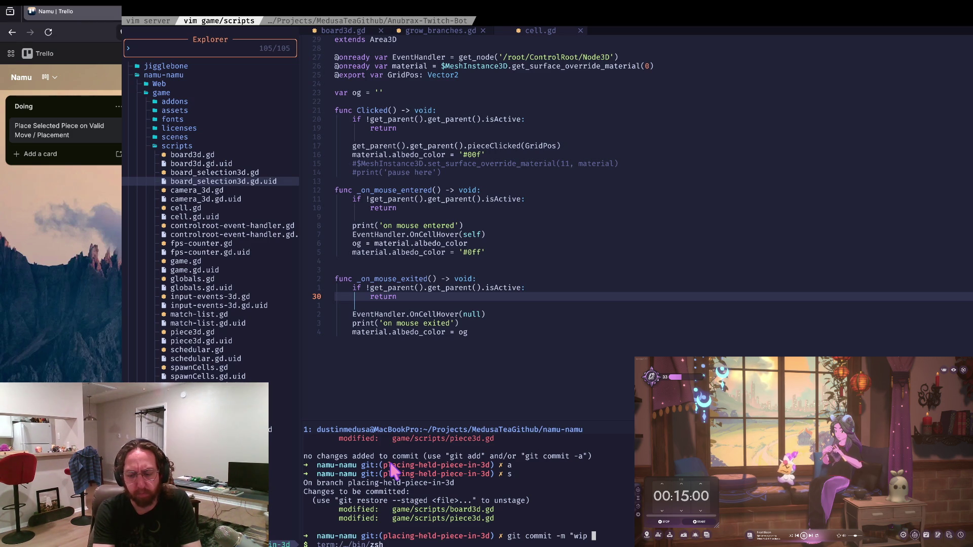
type("moving p")
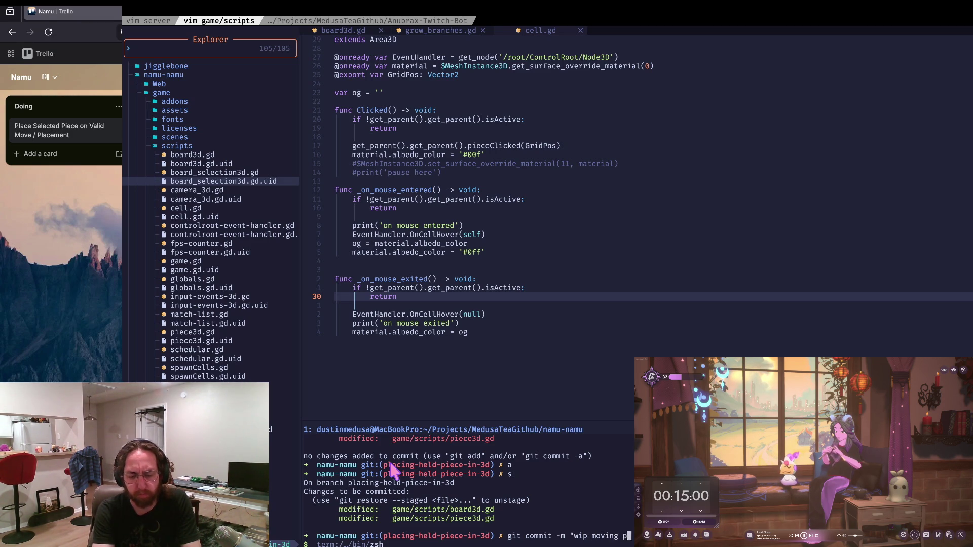
type("iece and placing\"")
key("Return")
Push the commit with --set-upstream origin placing-held-piece-in-3d.
type("git ")
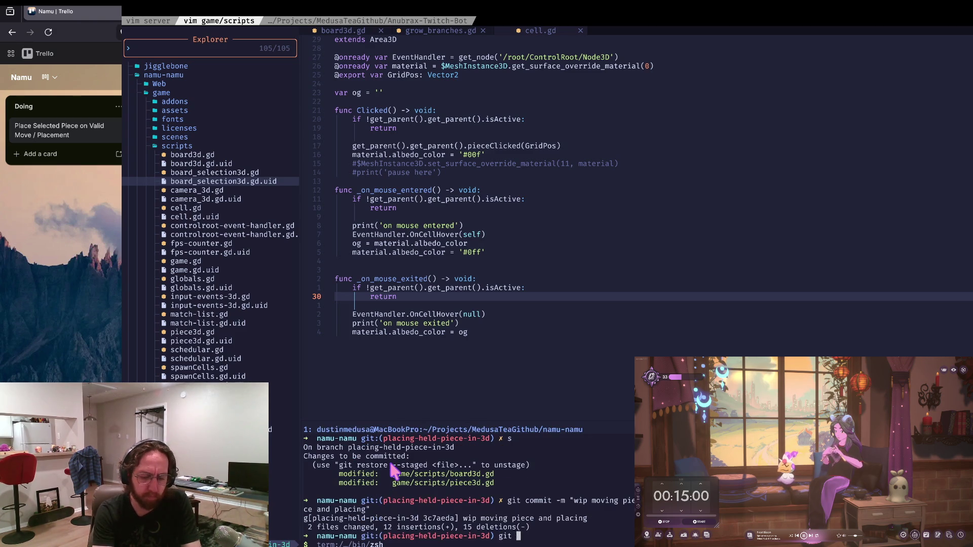
type("push")
key("Return")
triple_click(394, 491)
type("git push --set-upstream origin placing-held-piece-in-3d")
key("BackSpace")
key("BackSpace")
key("Return")
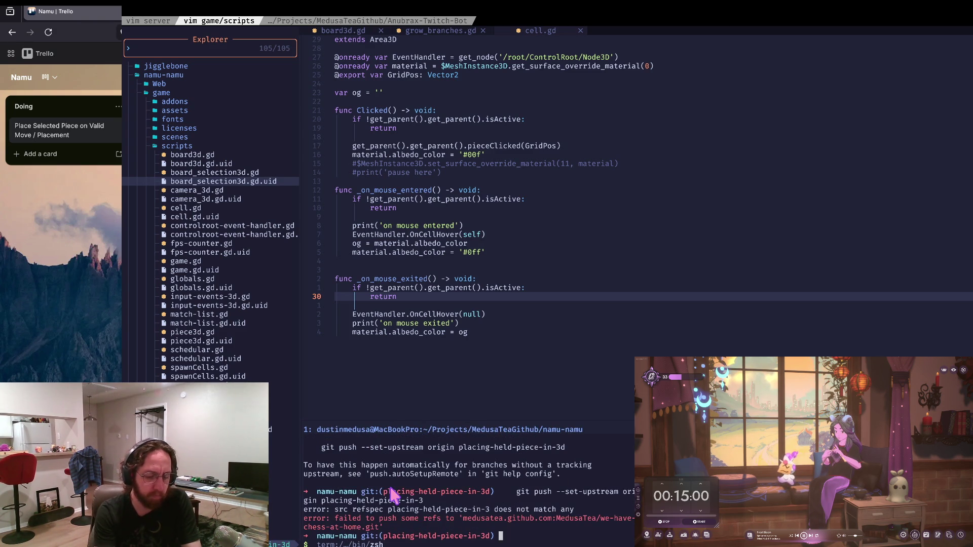
type("git push --set-upstream origin placing-held-piece-in-3d")
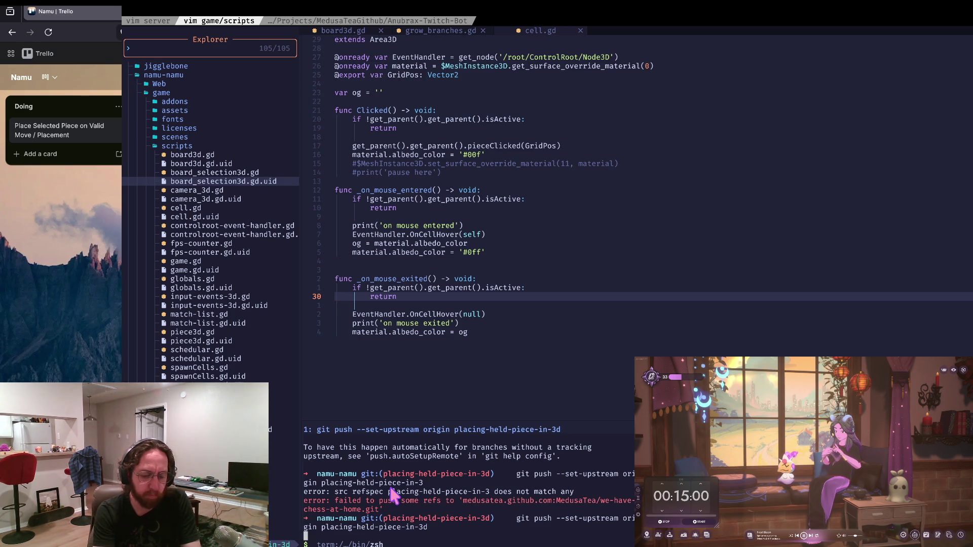
key("Return")
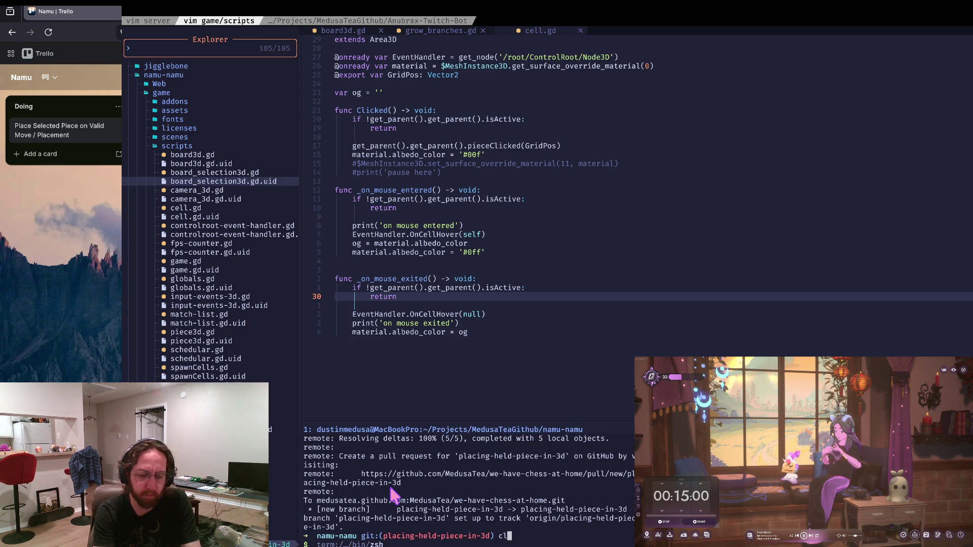
Clear the terminal and switch back to the Godot editor.
type("ear")
key("Return")
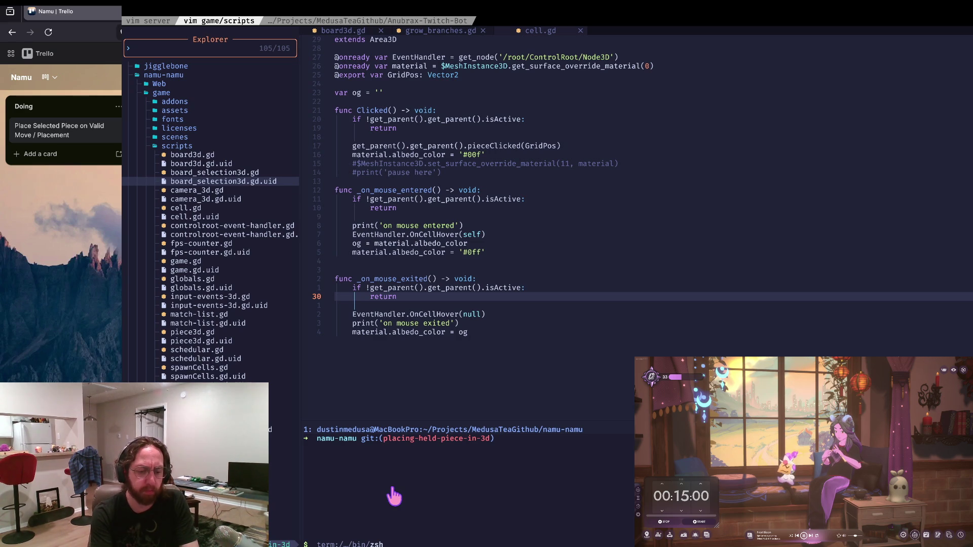
key("super+Tab")
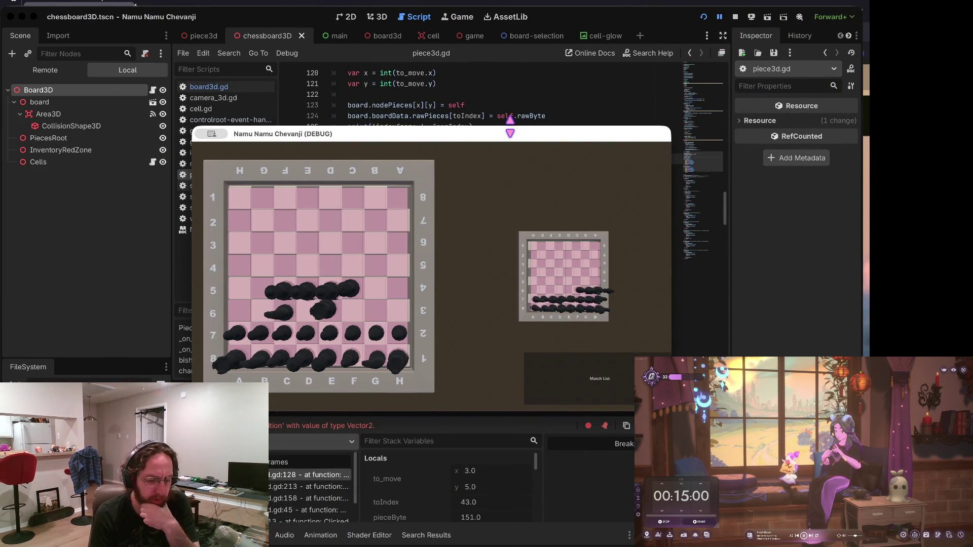
Inspect the errors list and board_position uses to locate the failing position assignment on line 128.
left_click(490, 96)
scroll(504, 126, "up", 6)
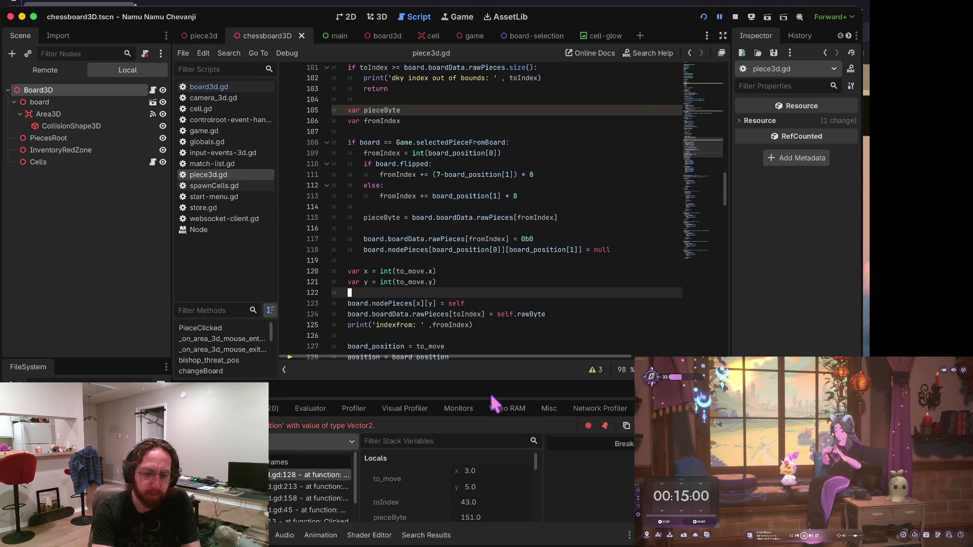
scroll(385, 223, "down", 3)
left_click(274, 409)
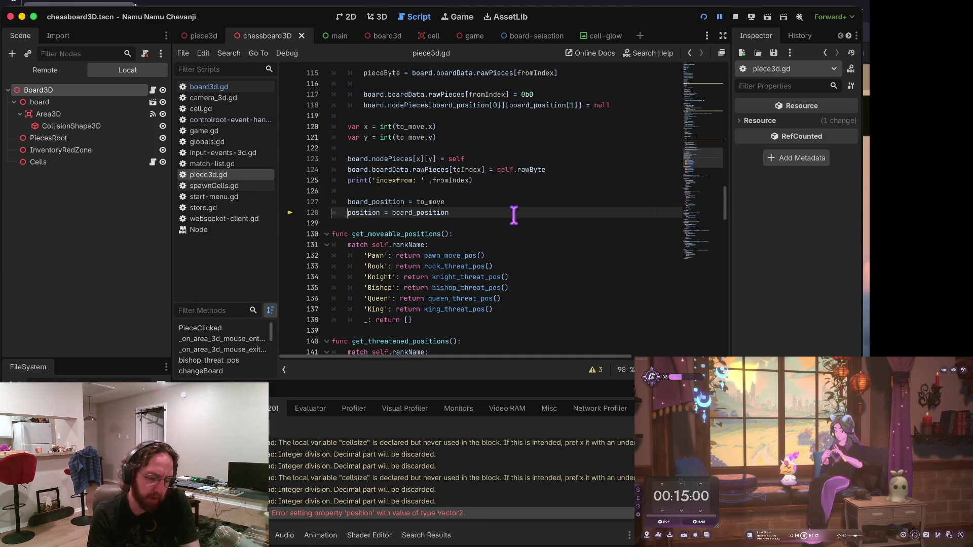
left_click(366, 213)
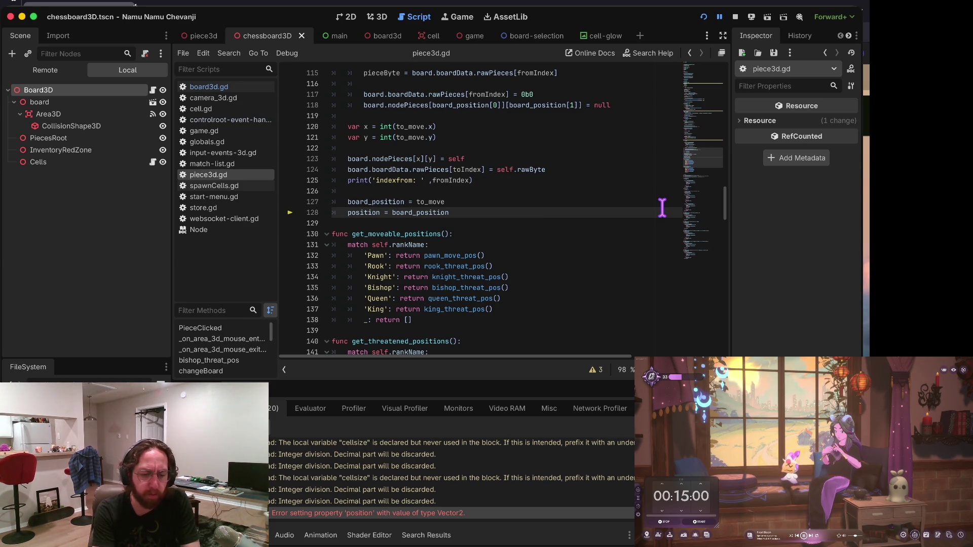
key("ctrl+d")
key("ctrl+d")
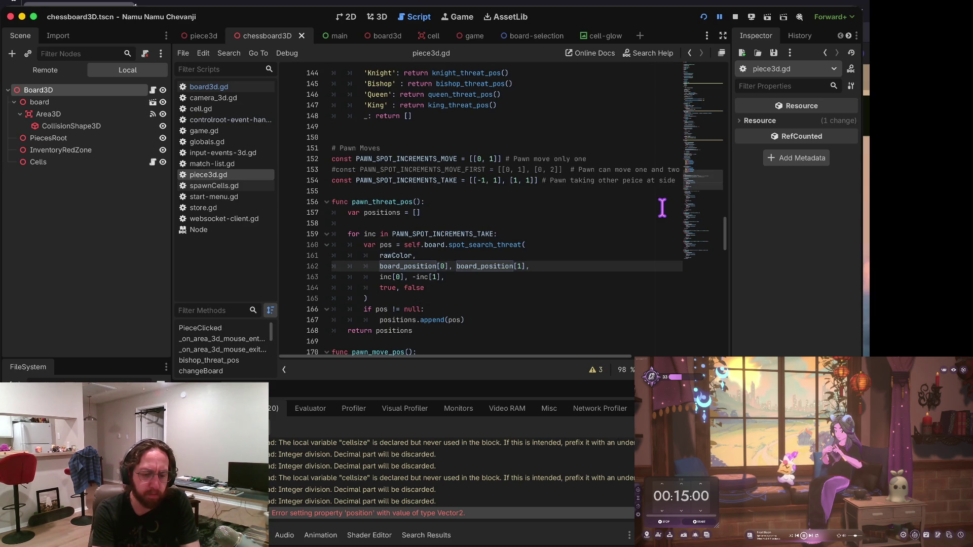
key("ctrl+d")
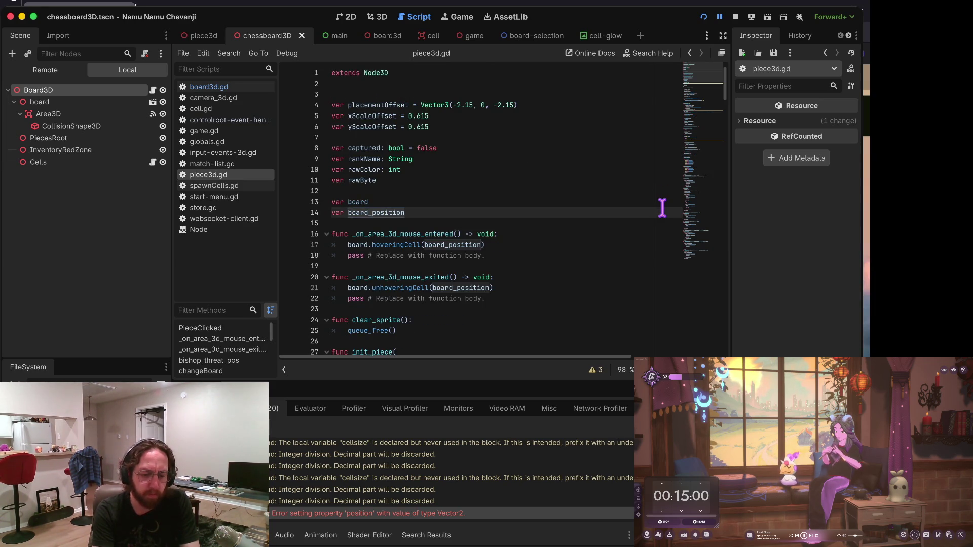
type(": Vector3")
key("Escape")
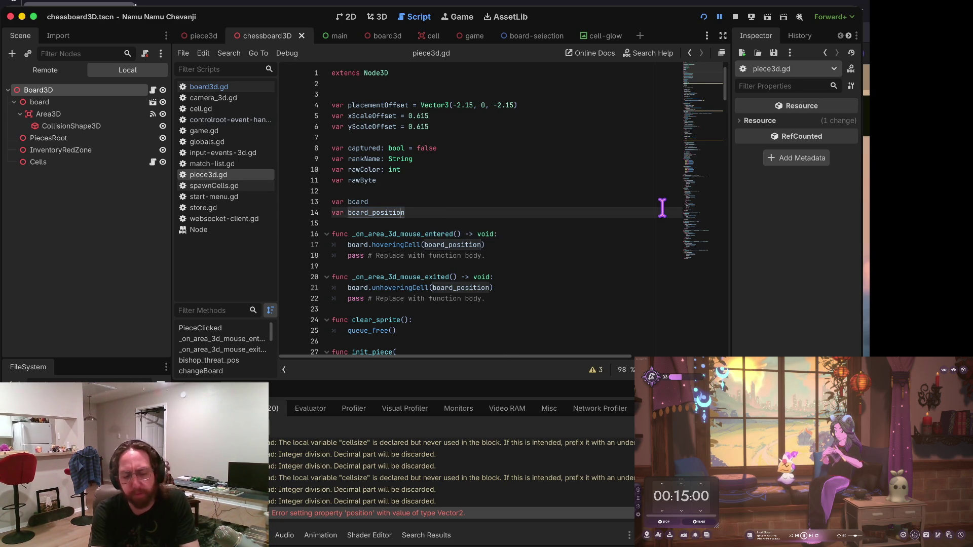
key("ctrl+z")
key("Down")
key("Down")
key("Down")
key("Down")
key("Down")
key("Down")
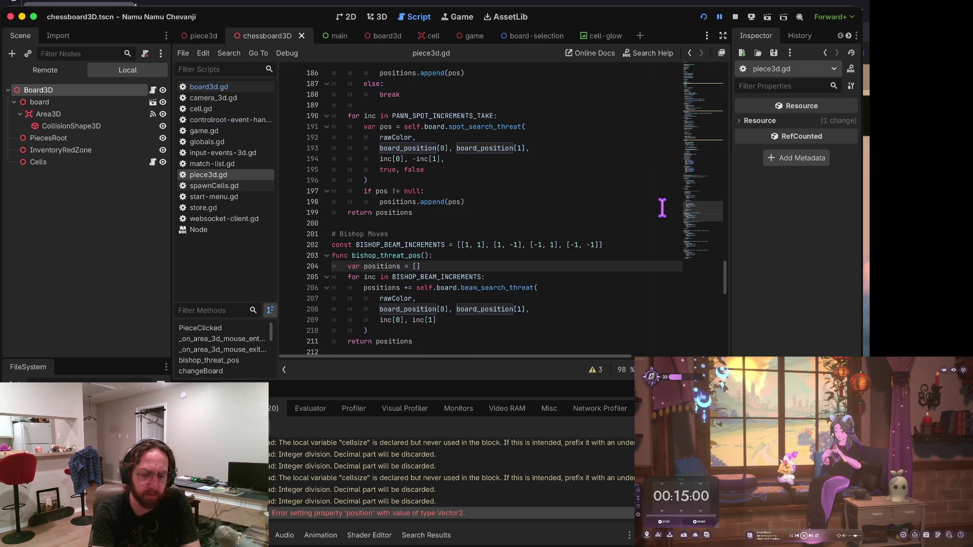
left_click(348, 478)
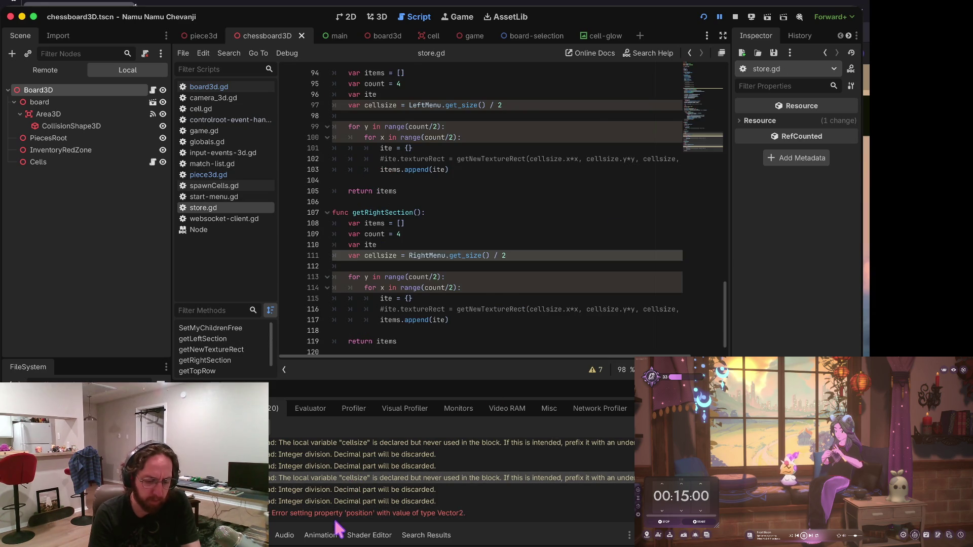
left_click(334, 513)
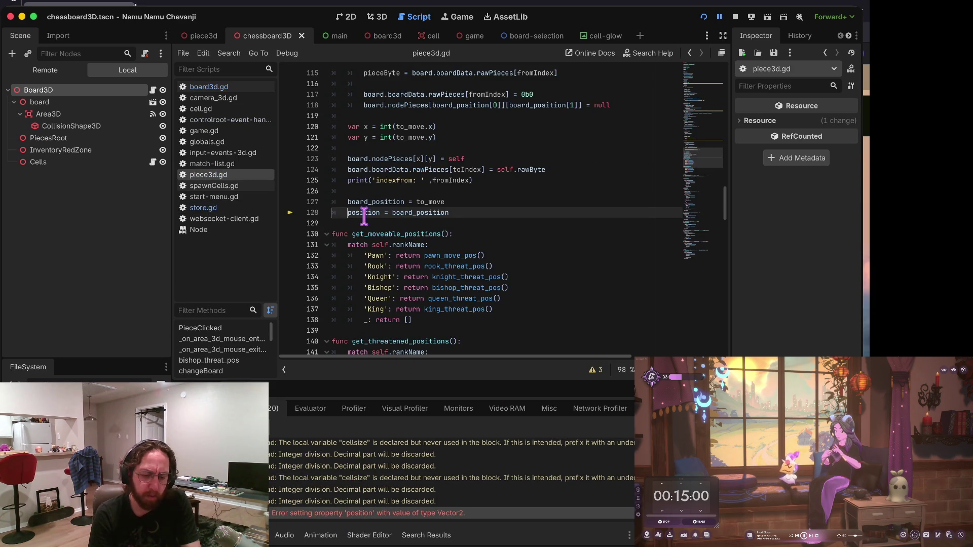
Set line 128 to position = Vector3(board_position.x, 0, board_position.y), save, and relaunch the game.
mouse_move(364, 217)
left_click(395, 212)
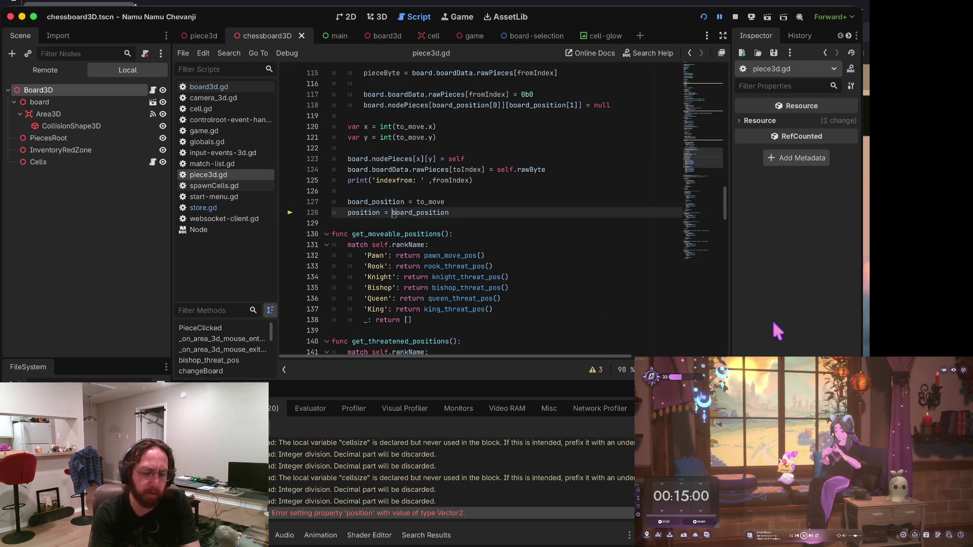
type("Vector3")
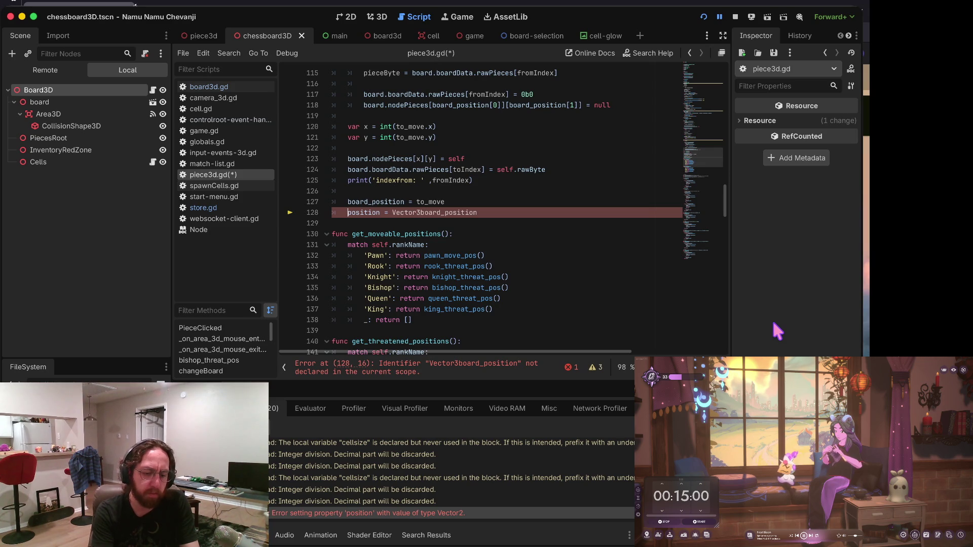
key("ctrl+z")
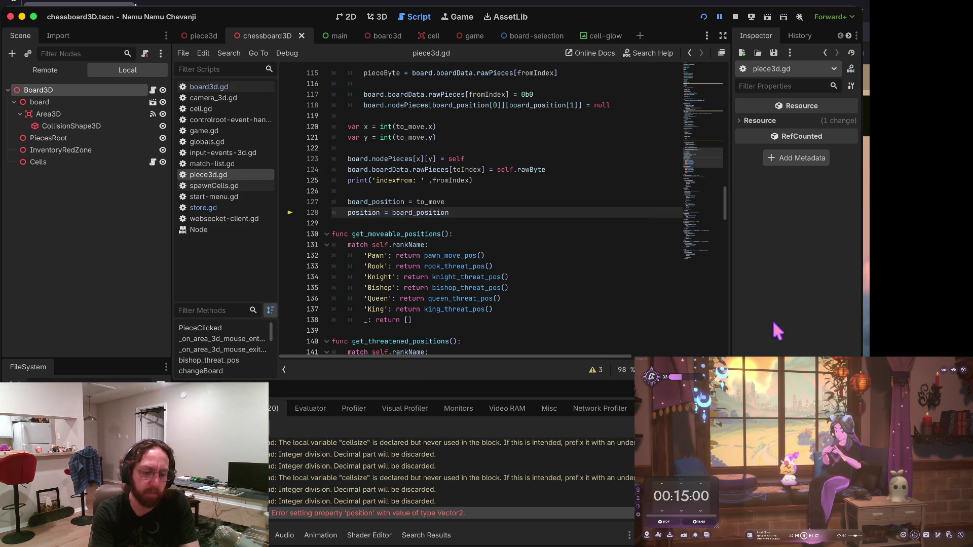
type("Vector3(")
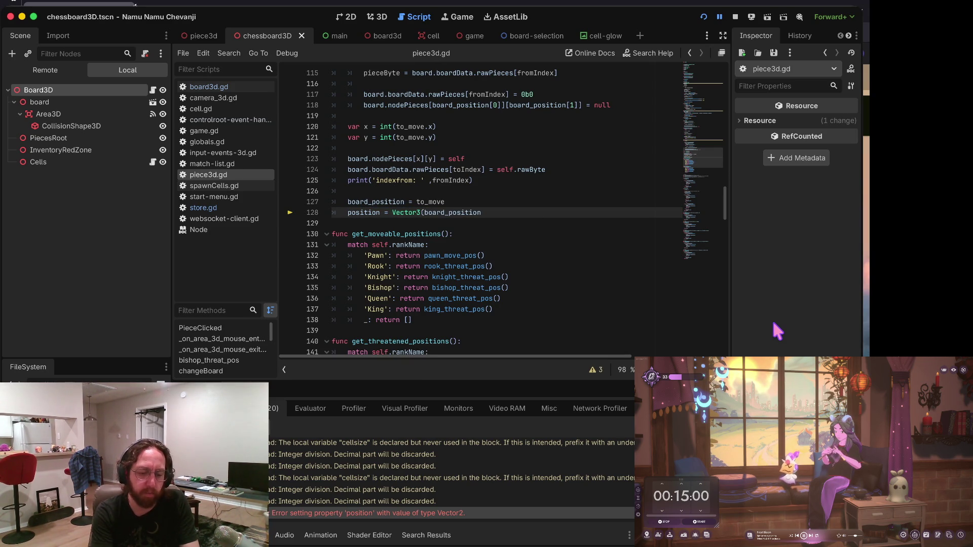
type(", board_position.x,")
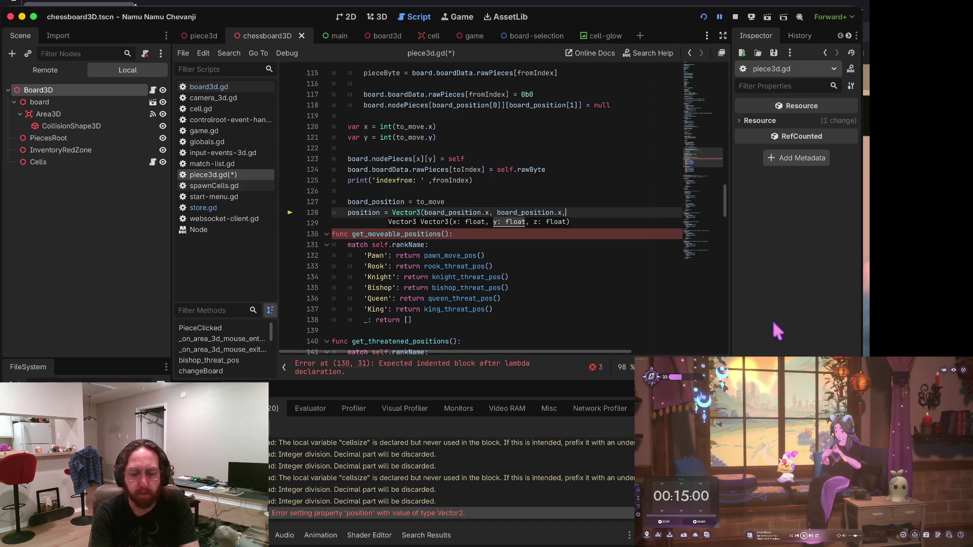
key("BackSpace")
type(")")
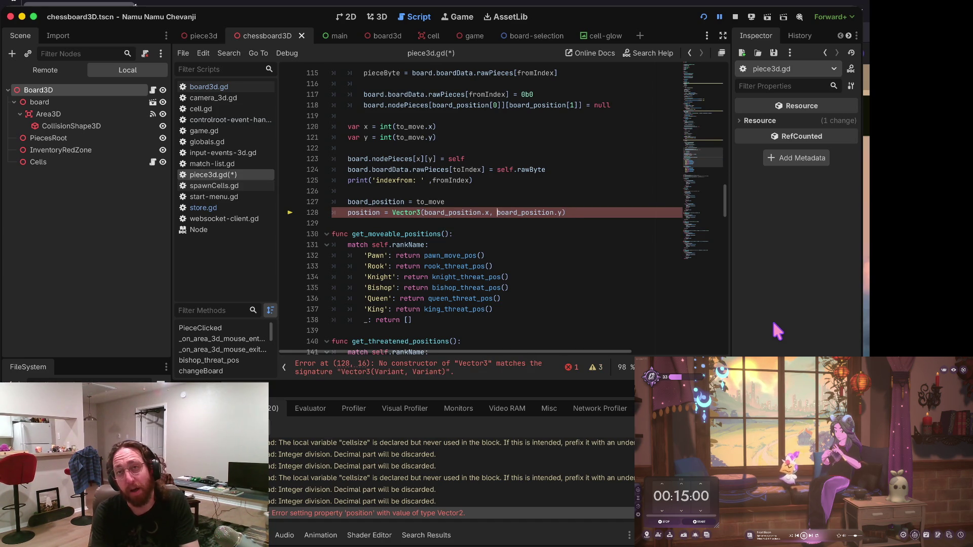
type("0,")
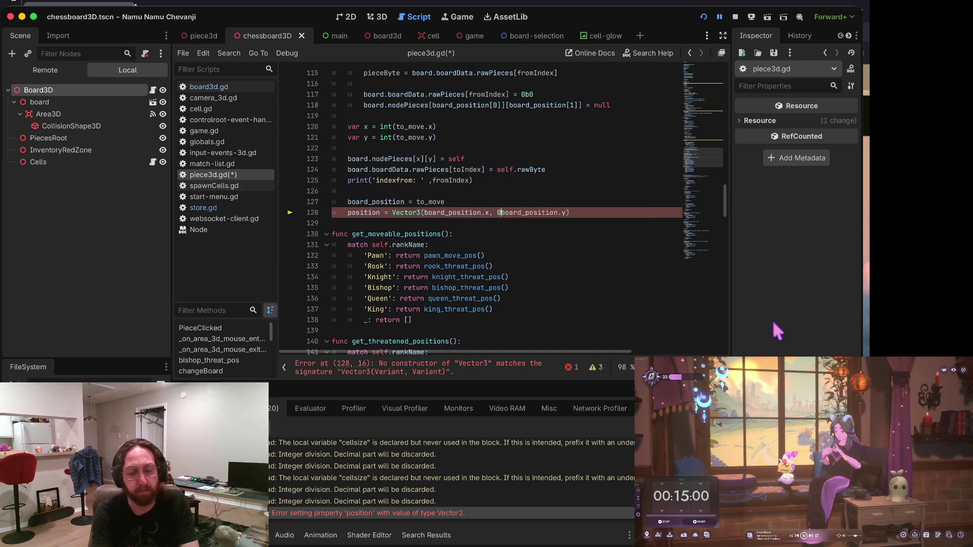
key("ctrl+s")
key("Up")
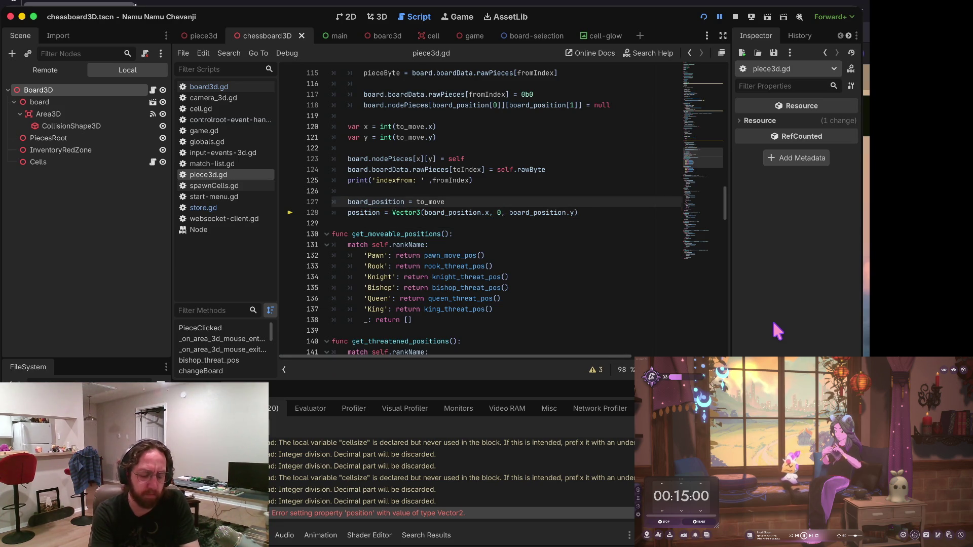
key("super+b")
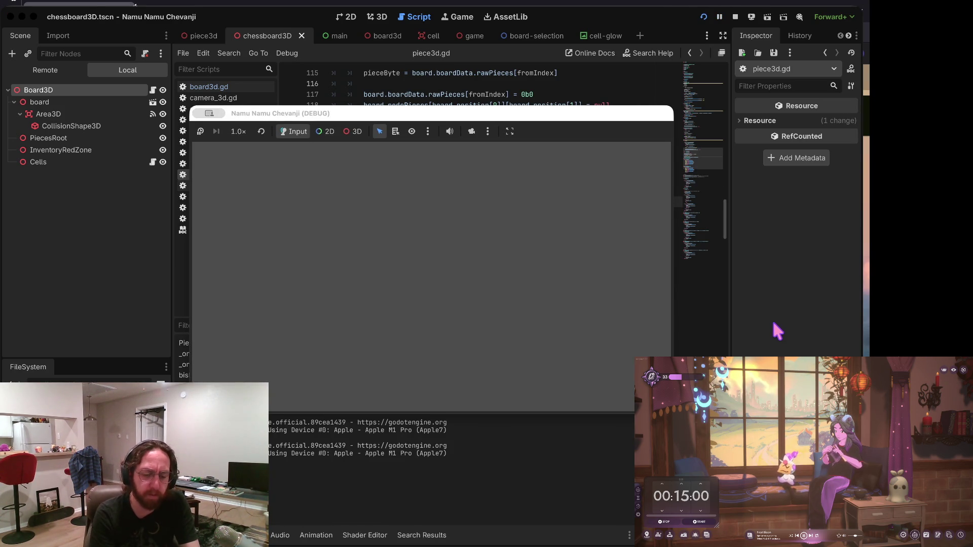
Log in, visit the Store and back, try moving a black piece, then stop the game.
left_click(433, 357)
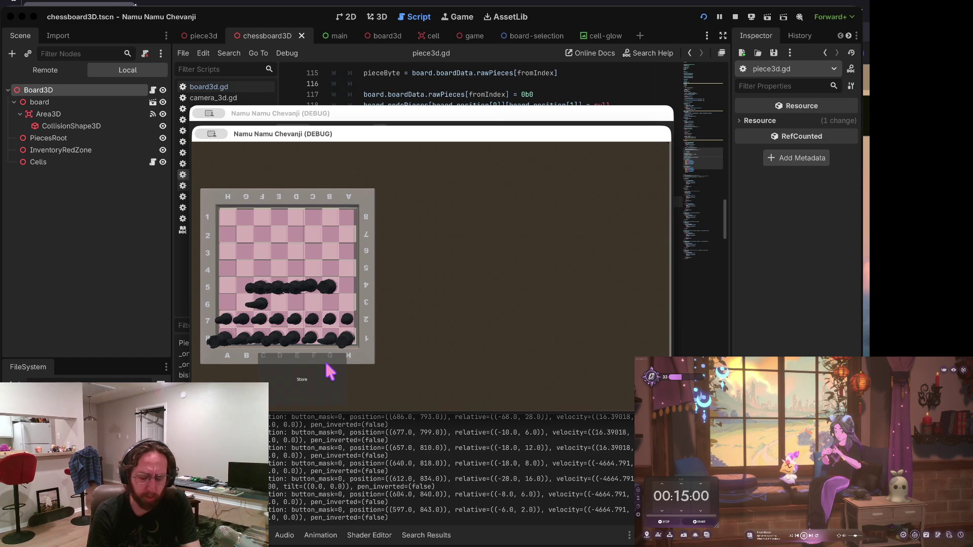
left_click(329, 372)
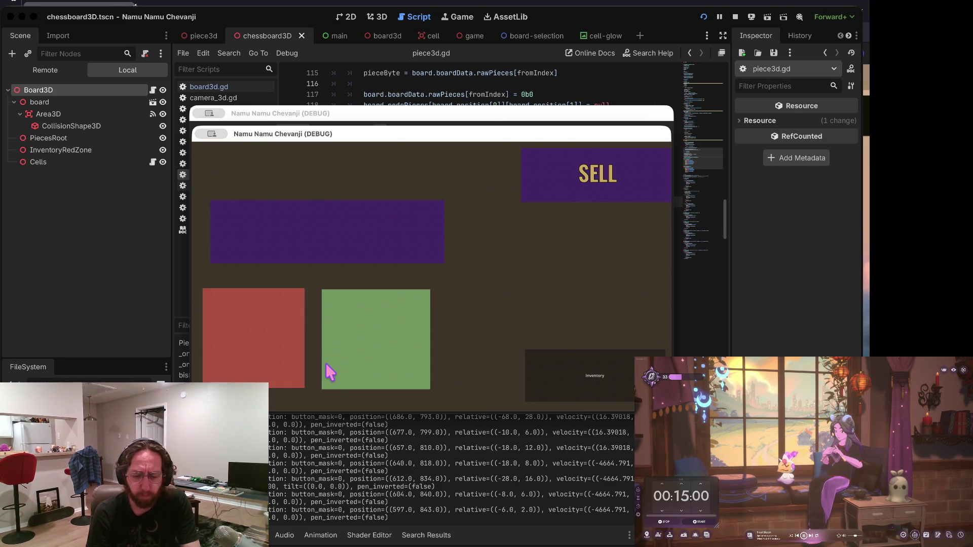
left_click(557, 378)
left_click(374, 289)
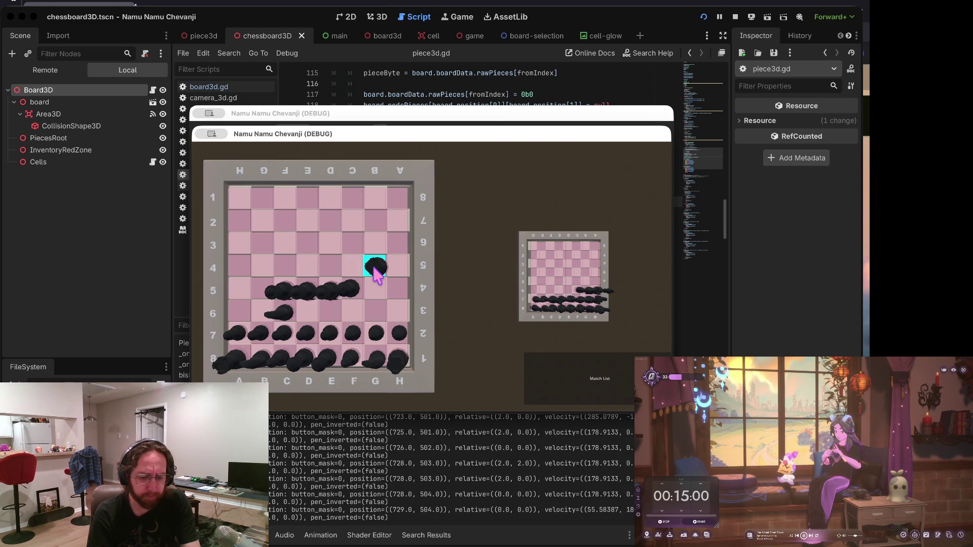
left_click(381, 281)
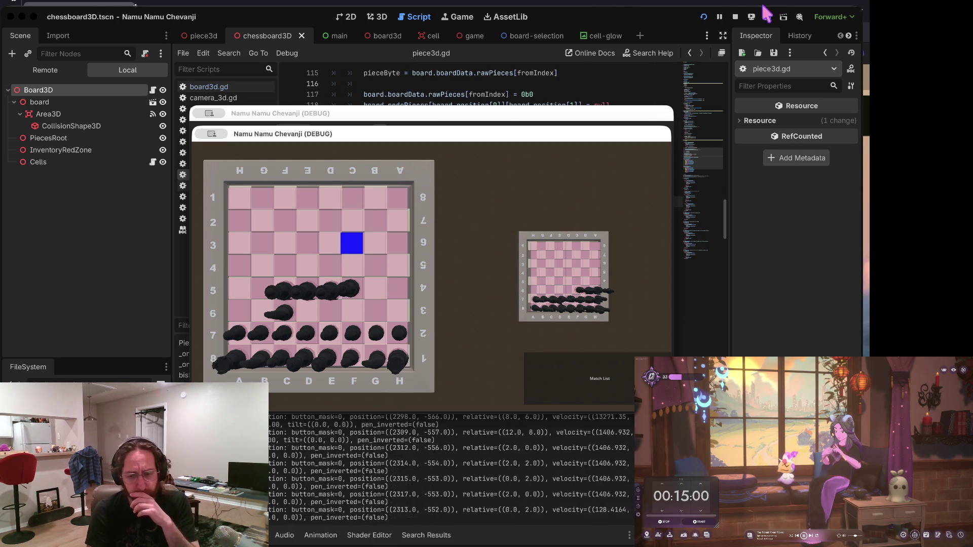
left_click(736, 16)
left_click(456, 137)
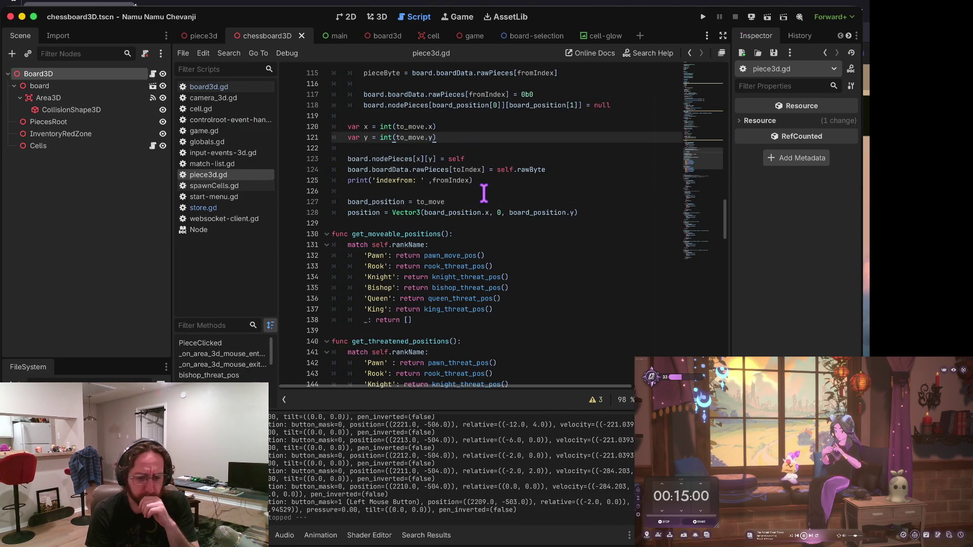
In board3d.gd, copy the EventHandler.OnPieceSelected line.
scroll(483, 193, "up", 2)
scroll(484, 193, "up", 3)
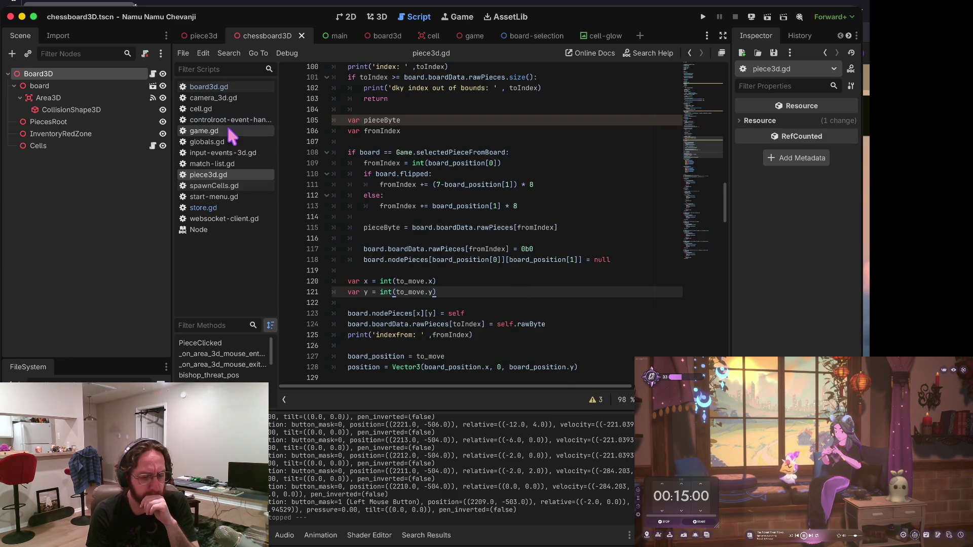
scroll(411, 231, "up", 8)
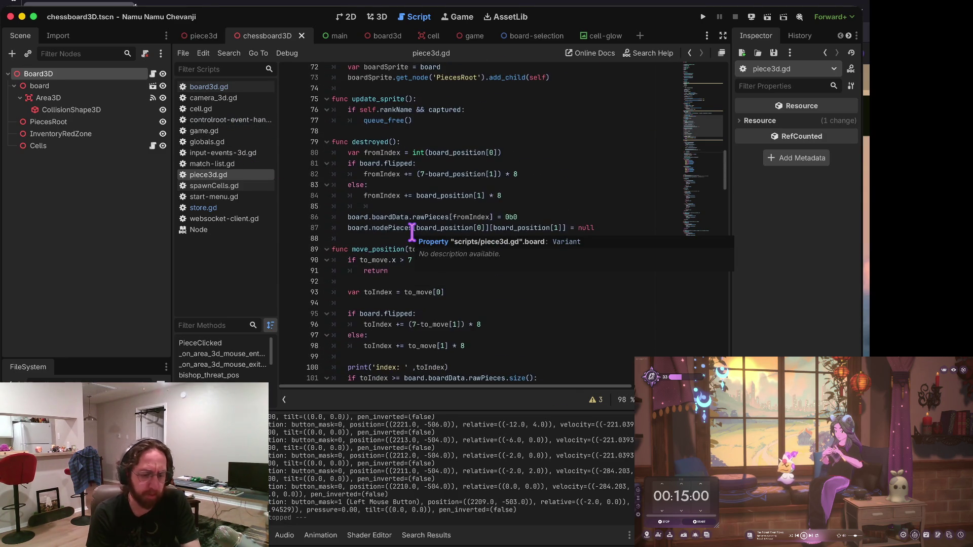
scroll(431, 312, "up", 2)
scroll(451, 249, "up", 4)
scroll(464, 225, "down", 8)
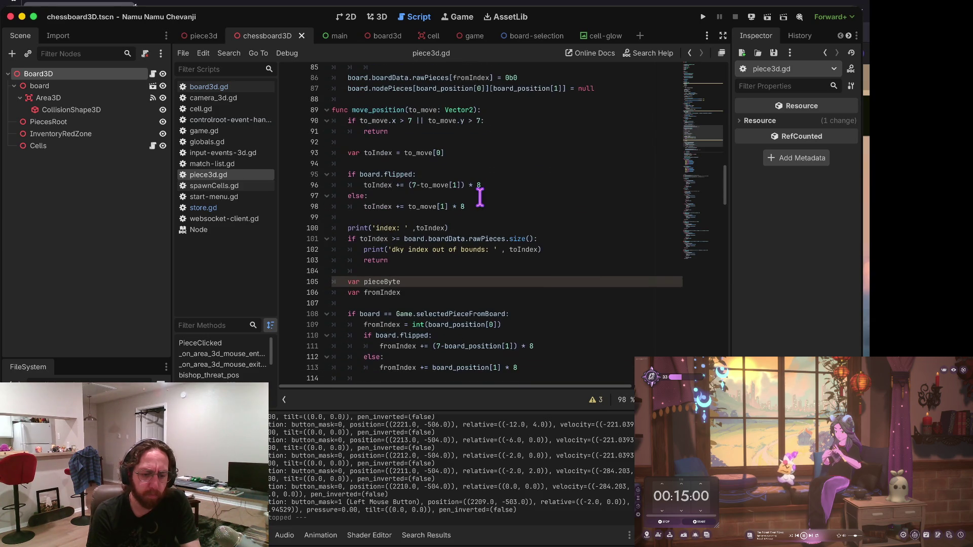
left_click(216, 89)
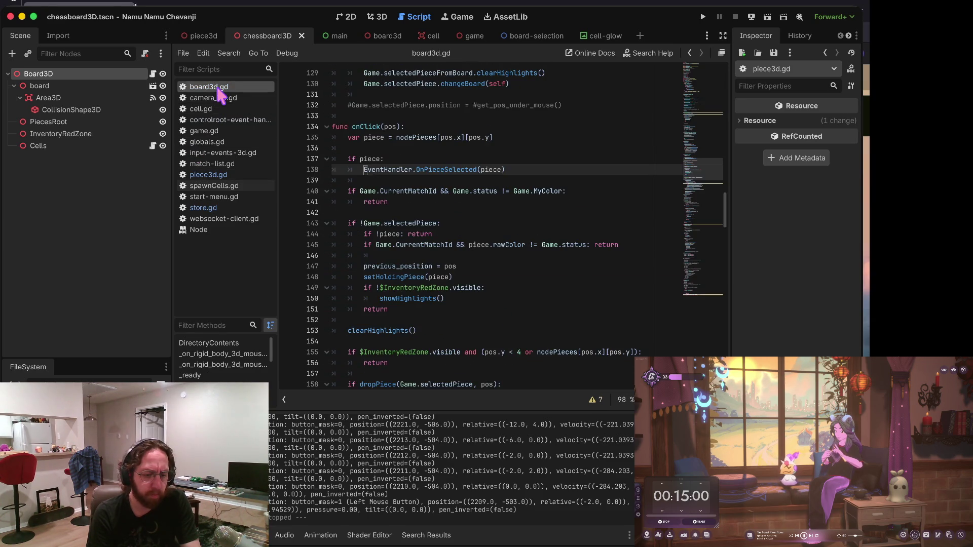
left_click(450, 165)
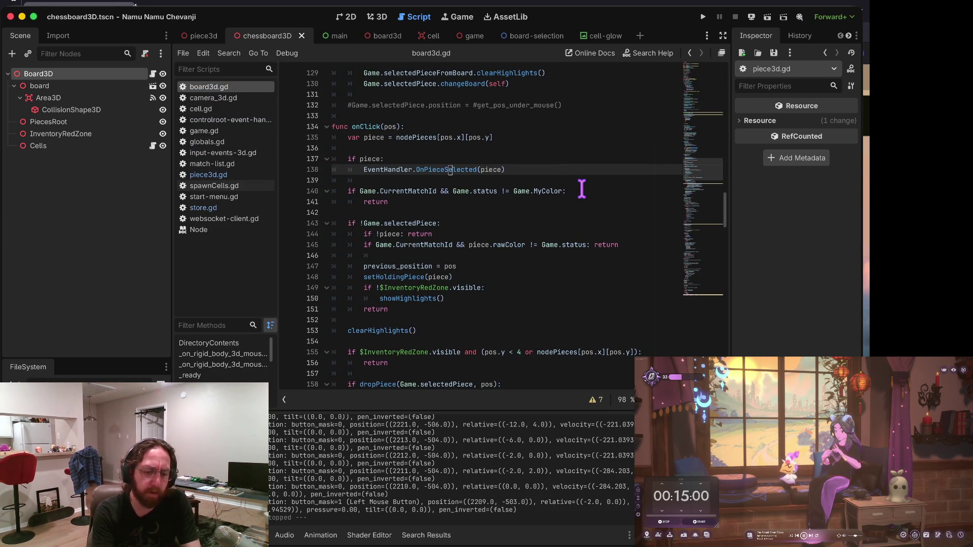
key("shift+Down")
key("ctrl+c")
key("Right")
Paste the call under the dropPiece condition as OnPieceSelected(null) and run the game.
scroll(506, 277, "down", 1)
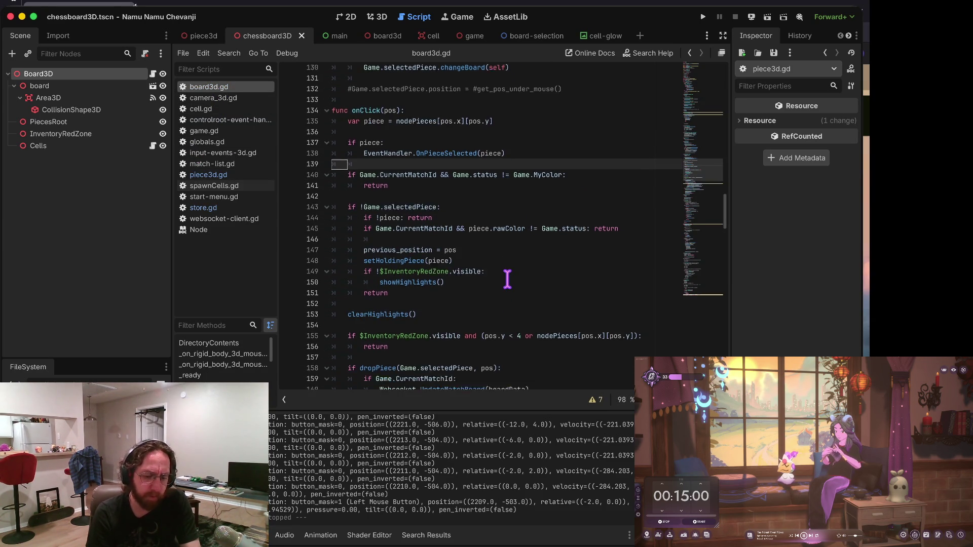
scroll(508, 279, "down", 5)
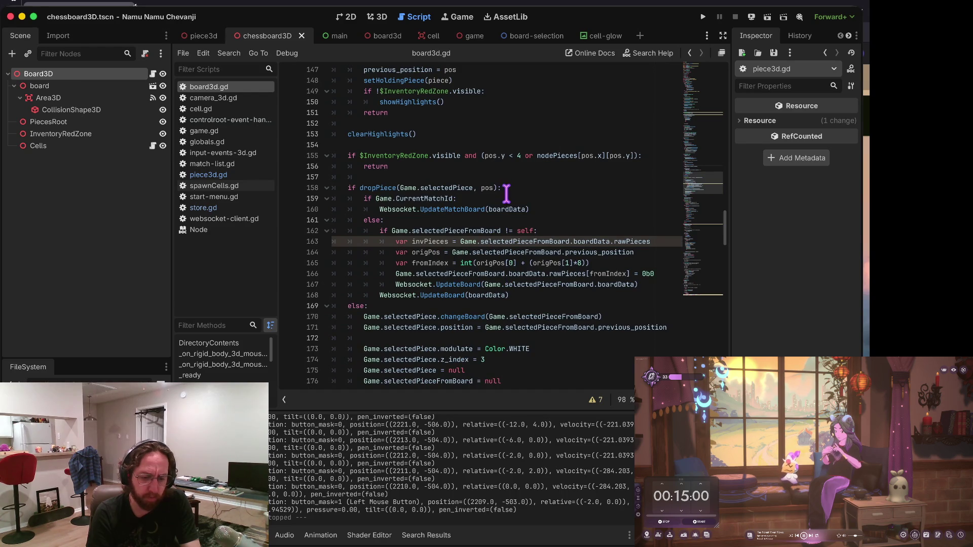
left_click(506, 190)
key("Return")
key("ctrl+v")
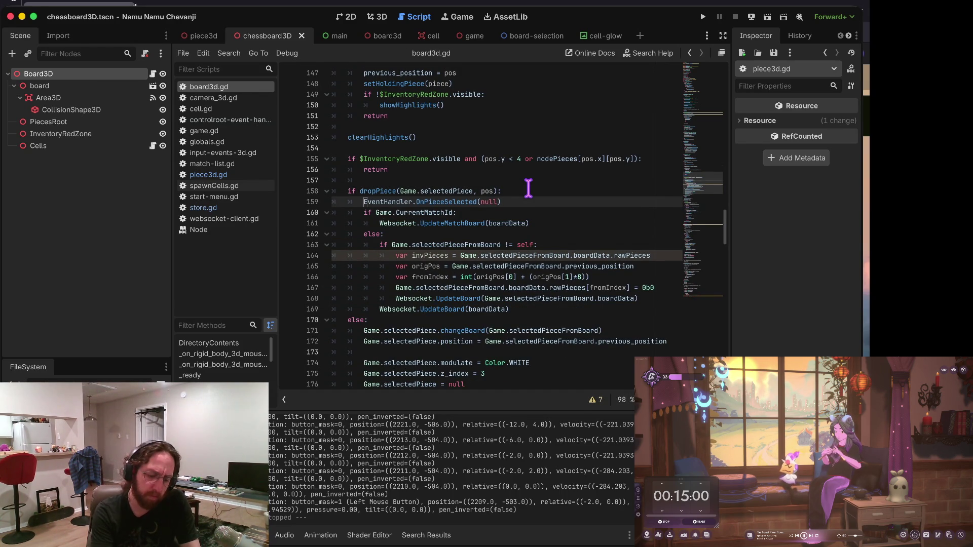
key("super+b")
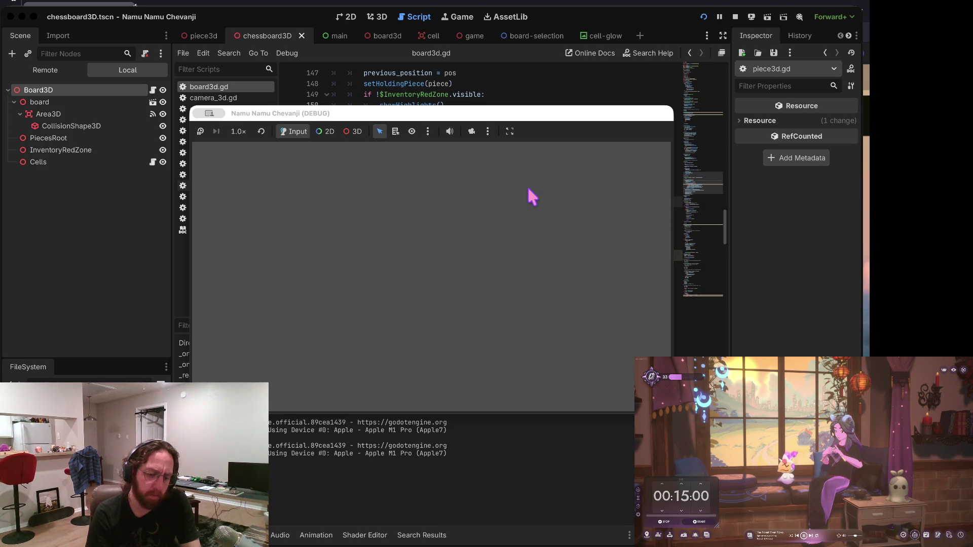
Log in with an empty username, pick up the black piece at G5, then stop the game.
left_click(456, 284)
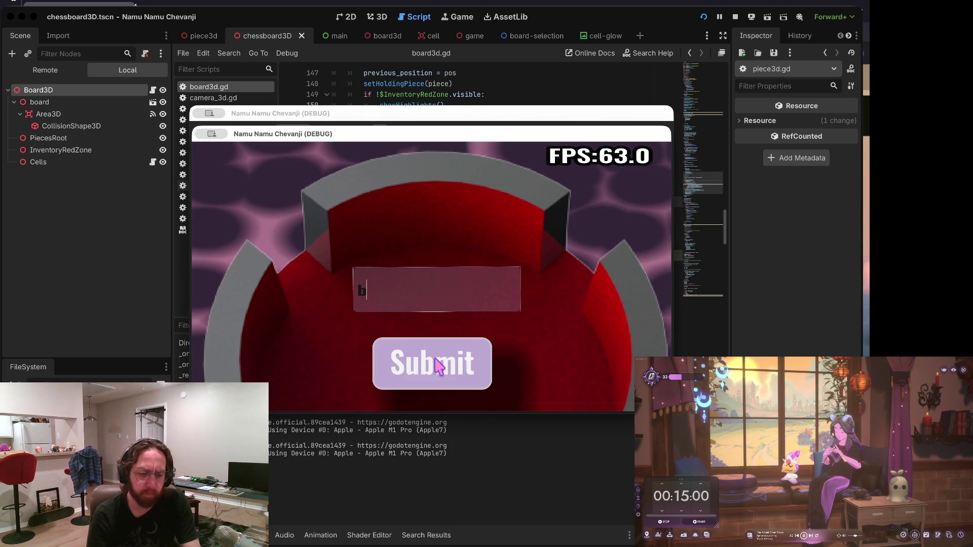
left_click(436, 361)
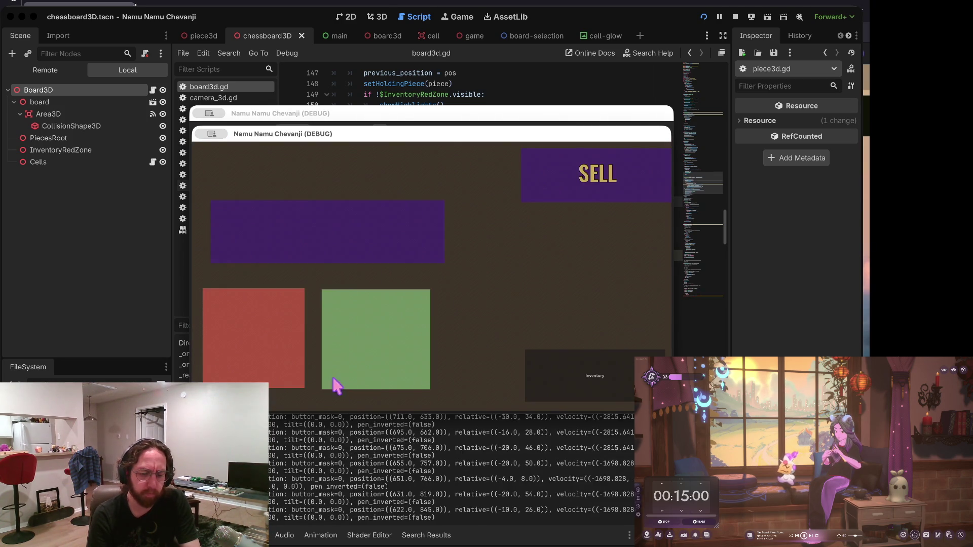
left_click(372, 304)
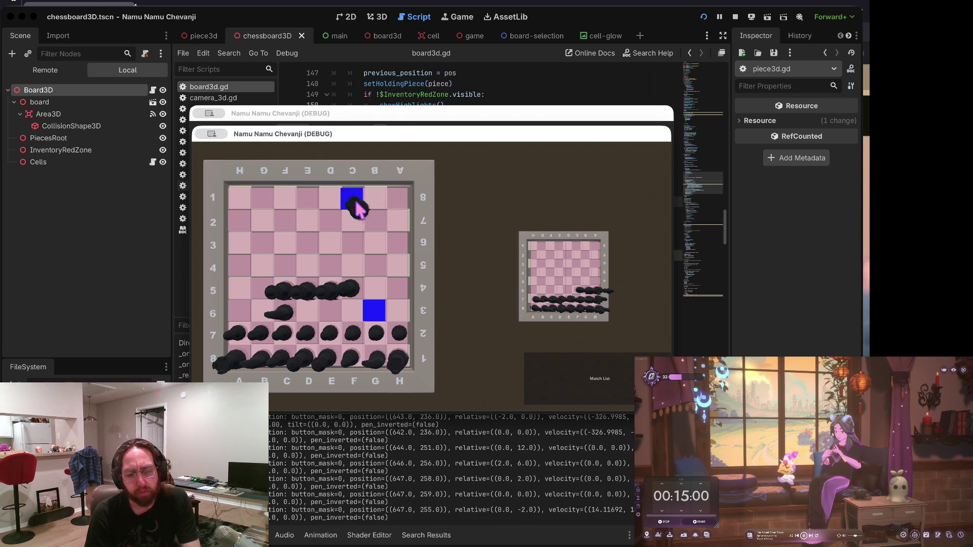
key("super+period")
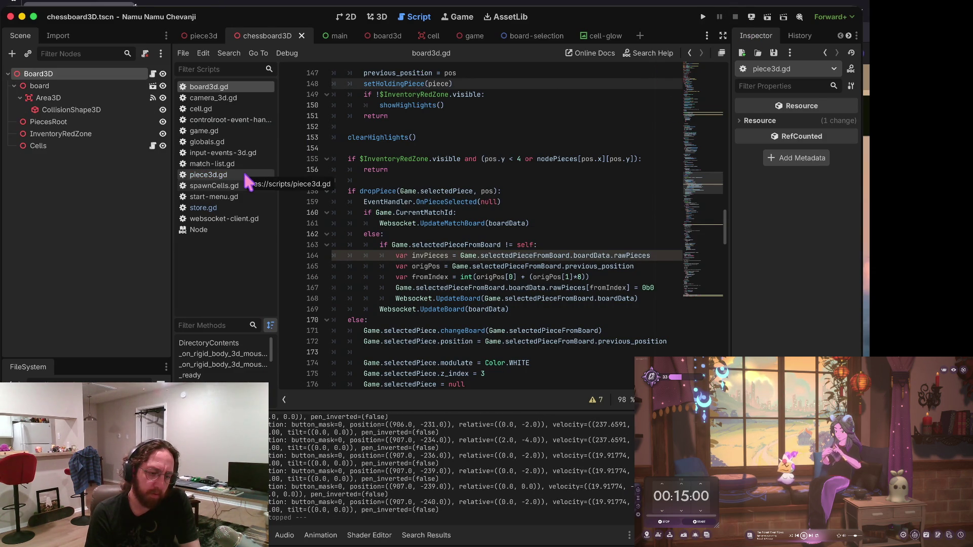
left_click(210, 175)
left_click(252, 90)
scroll(402, 165, "down", 1)
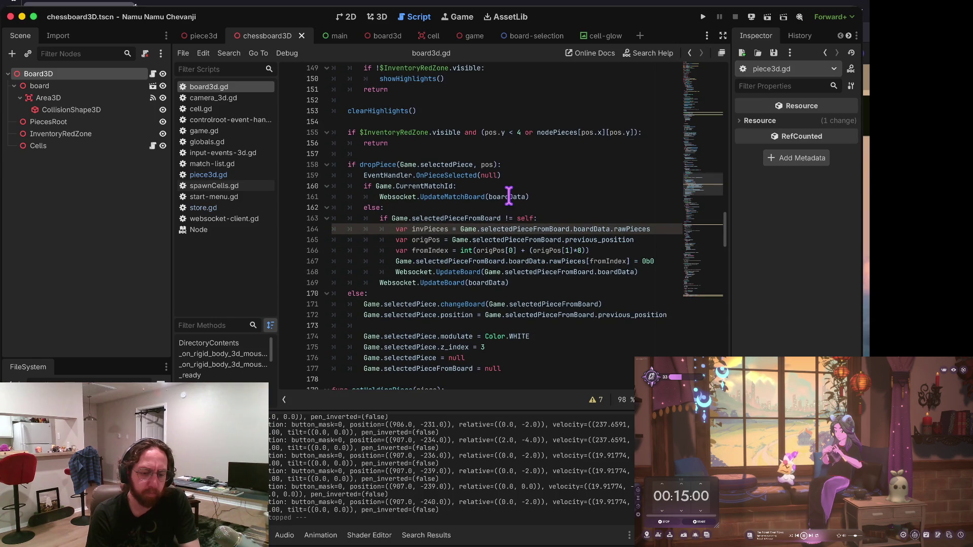
scroll(509, 197, "up", 3)
scroll(547, 222, "up", 5)
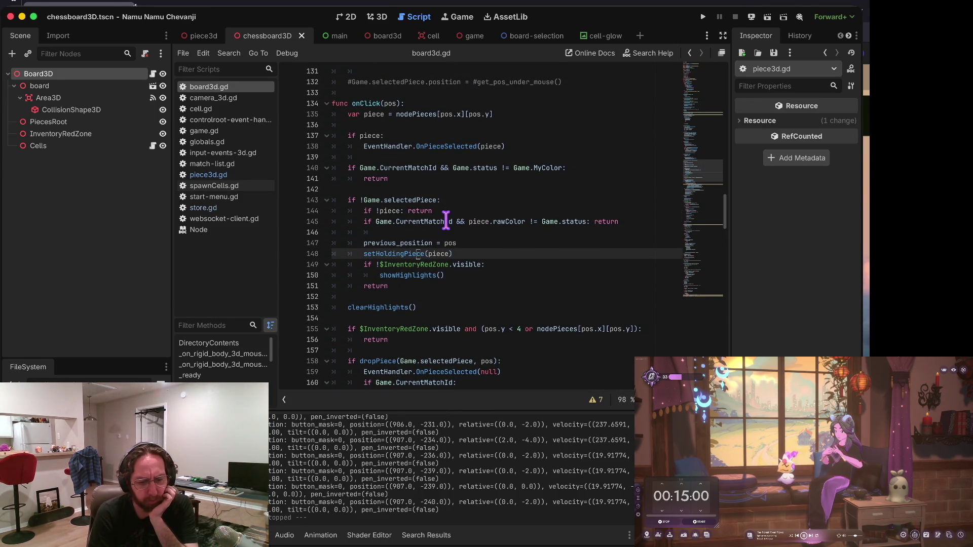
scroll(456, 212, "up", 3)
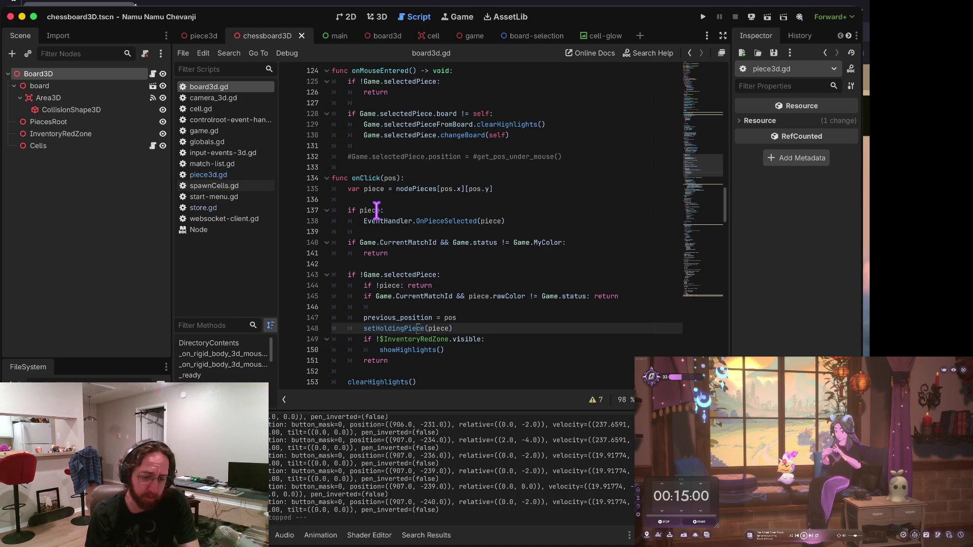
scroll(440, 213, "down", 3)
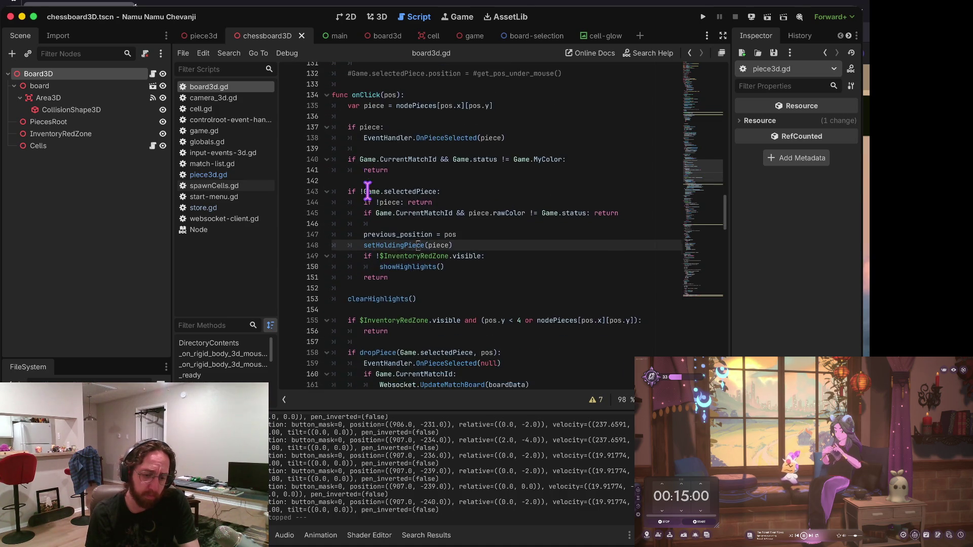
scroll(485, 165, "down", 1)
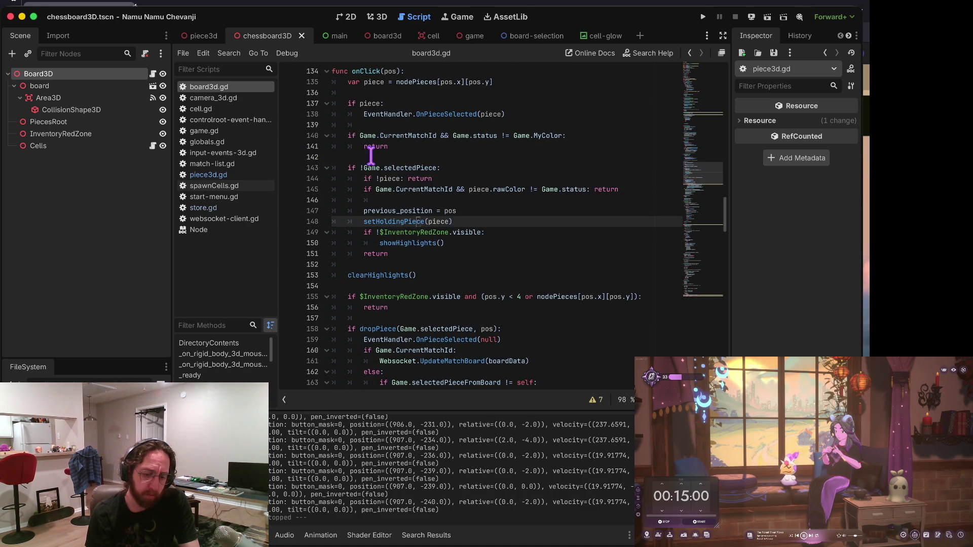
scroll(378, 154, "down", 1)
left_click_drag(364, 137, 455, 138)
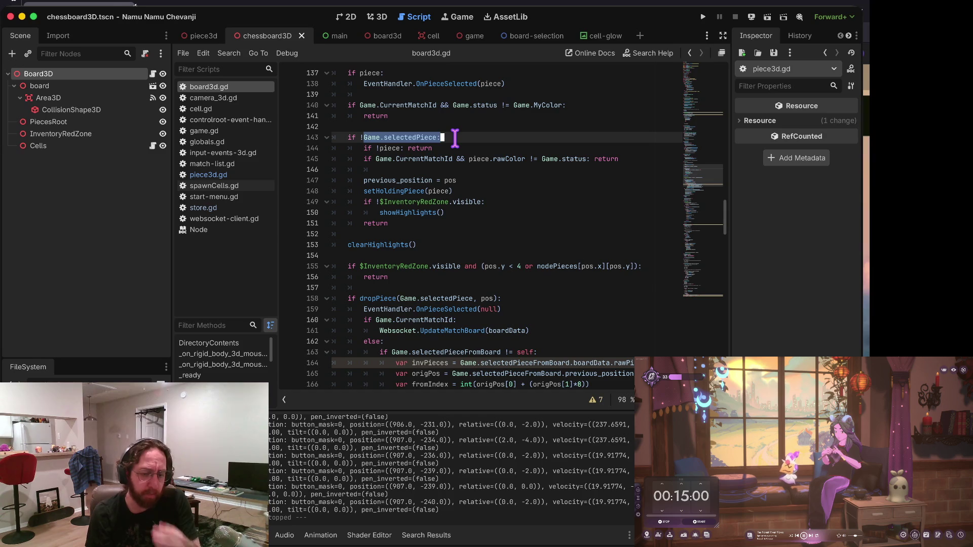
left_click(455, 137)
scroll(455, 138, "up", 3)
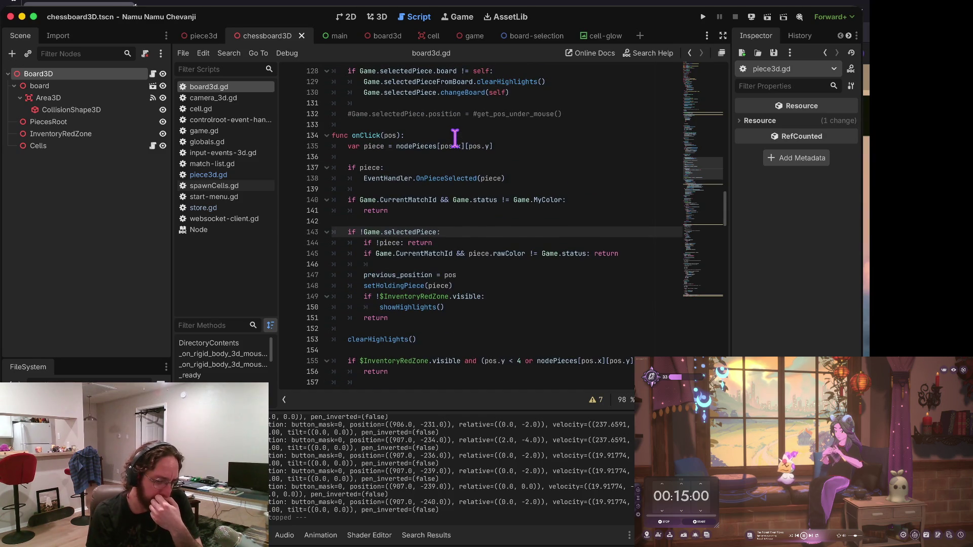
scroll(479, 259, "down", 3)
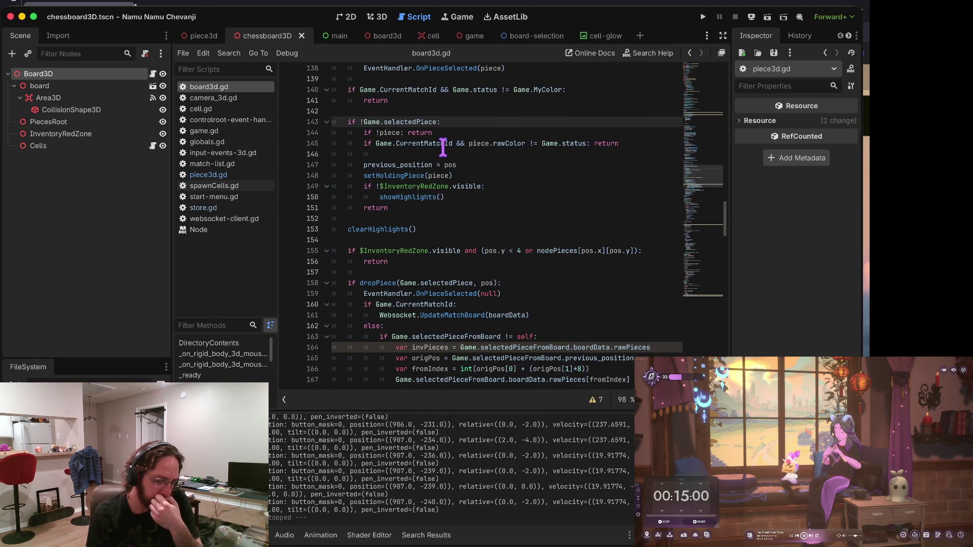
scroll(442, 146, "down", 3)
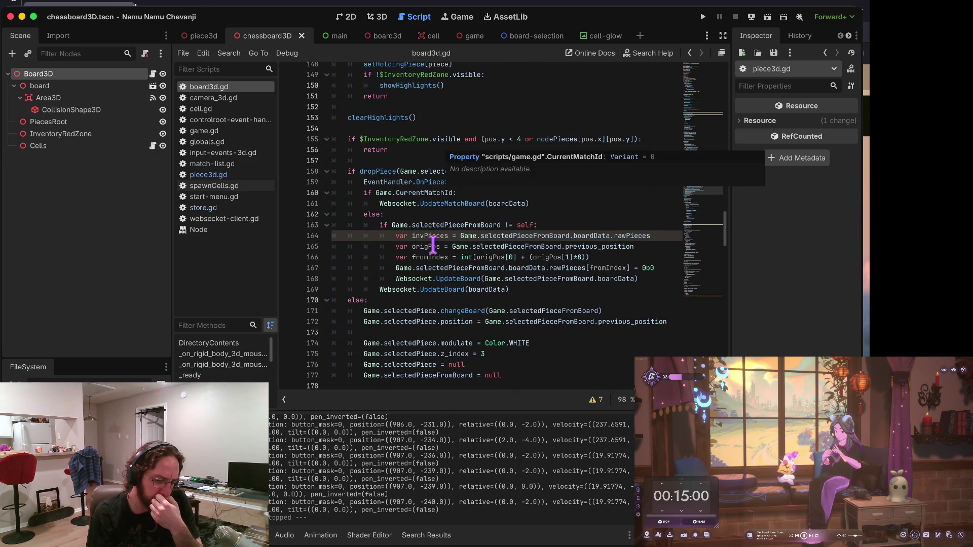
scroll(433, 244, "down", 3)
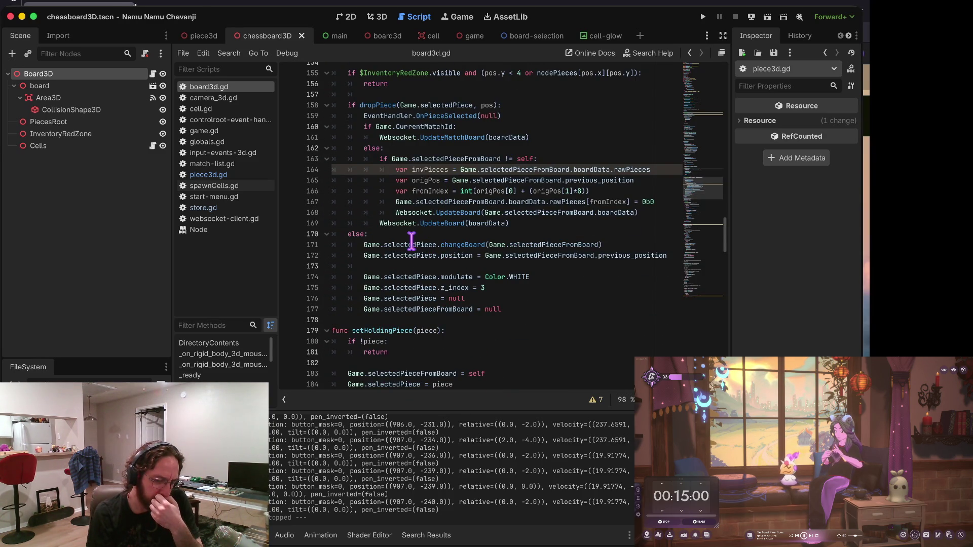
left_click_drag(412, 245, 412, 335)
scroll(461, 271, "up", 6)
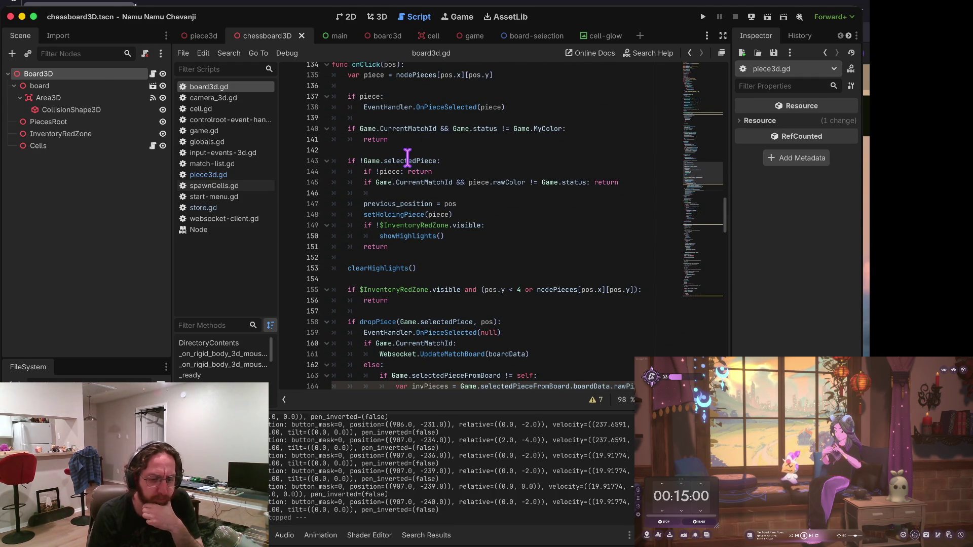
mouse_move(349, 162)
left_mouse_down()
mouse_move(431, 202)
mouse_move(463, 260)
left_mouse_up()
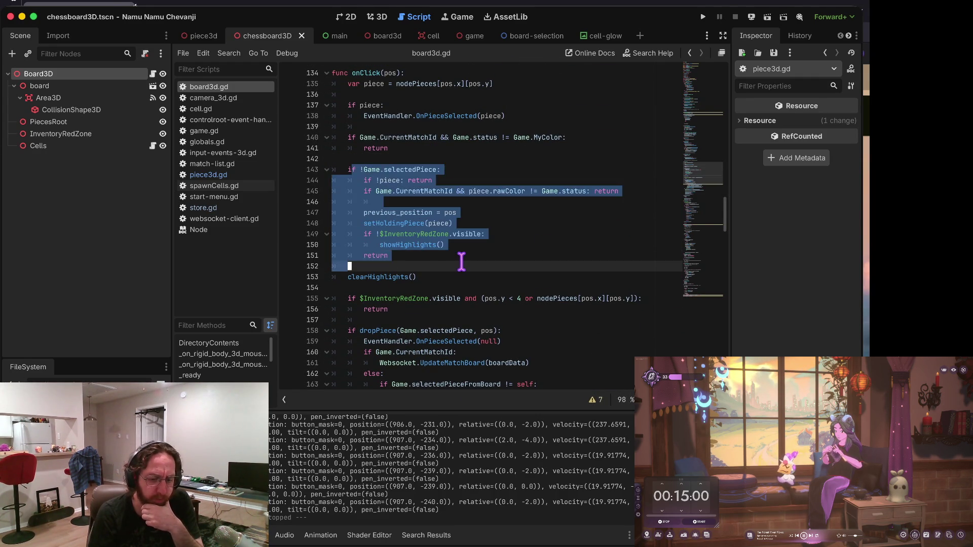
Delete the 'if piece:' EventHandler block from onClick.
left_click(463, 262)
left_click_drag(361, 178, 535, 203)
left_click(510, 213)
left_click_drag(348, 224, 509, 231)
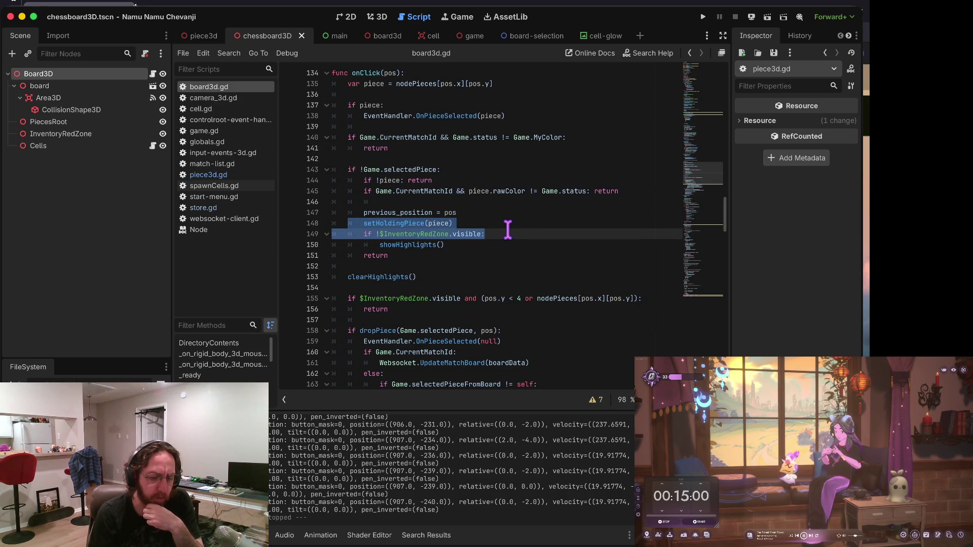
left_click(502, 223)
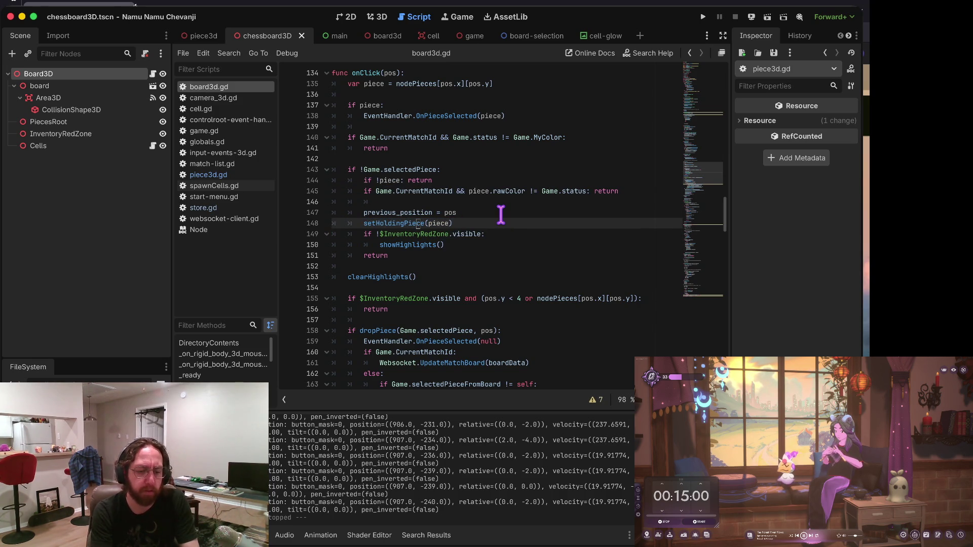
key("Up")
key("Up")
key("Up")
key("shift+Down")
key("shift+Down")
key("ctrl+c")
key("ctrl+shift+k")
key("Down")
key("Down")
key("Down")
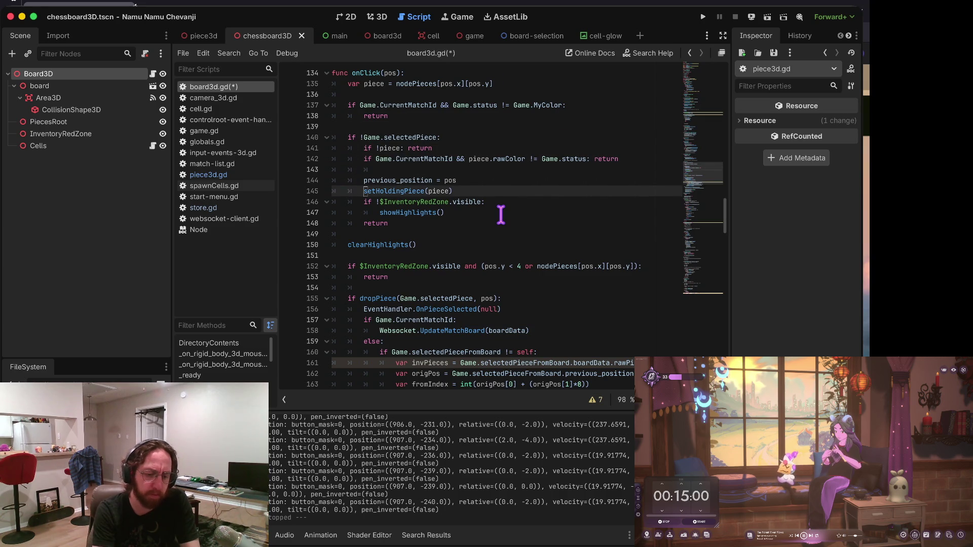
Paste EventHandler.OnPieceSelected(piece) at the end of setHoldingPiece without the redundant if check.
key("Page_Down")
key("Page_Up")
key("Page_Down")
key("Down")
key("Down")
key("Down")
key("Down")
key("ctrl+v")
key("Up")
key("Up")
key("ctrl+shift+k")
key("shift+Tab")
key("Down")
key("Down")
key("Down")
Remove the extra blank line above dropPiece and save board3d.gd.
scroll(501, 215, "down", 3)
key("Up")
key("Up")
key("ctrl+shift+k")
key("ctrl+s")
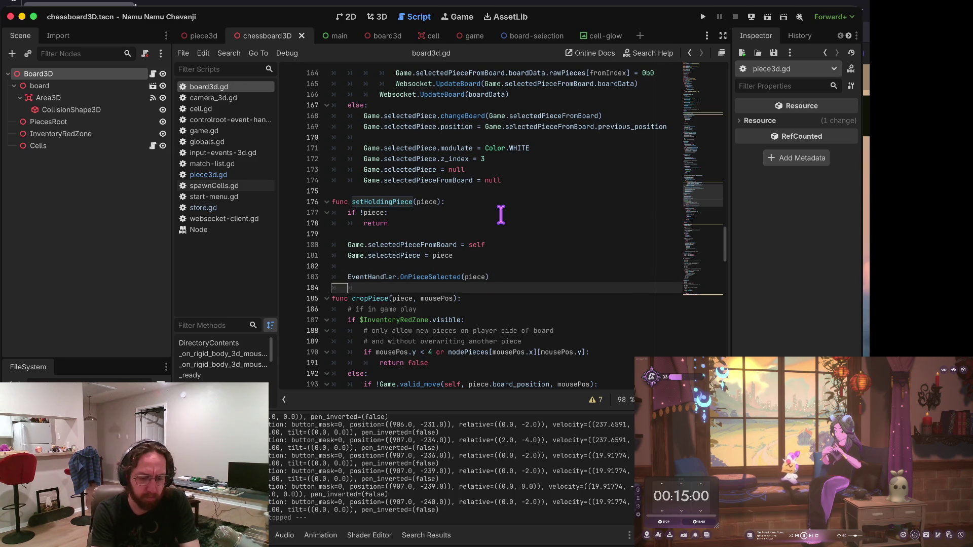
key("Up")
key("ctrl+Right")
key("Up")
key("Up")
key("Up")
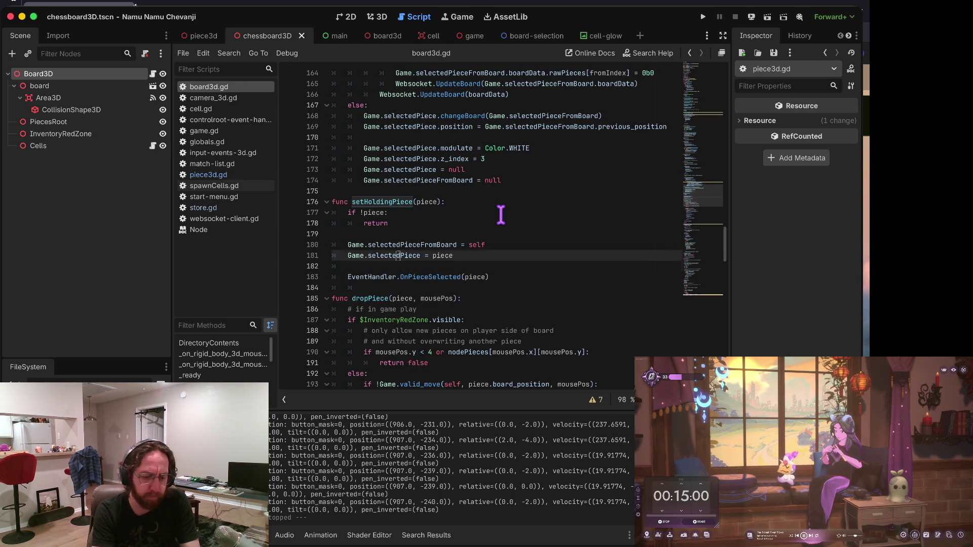
Briefly comment out the clearHighlights and showHighlights calls, then undo and save board3d.gd.
key("shift+F3")
key("Left")
key("Down")
key("Down")
key("Down")
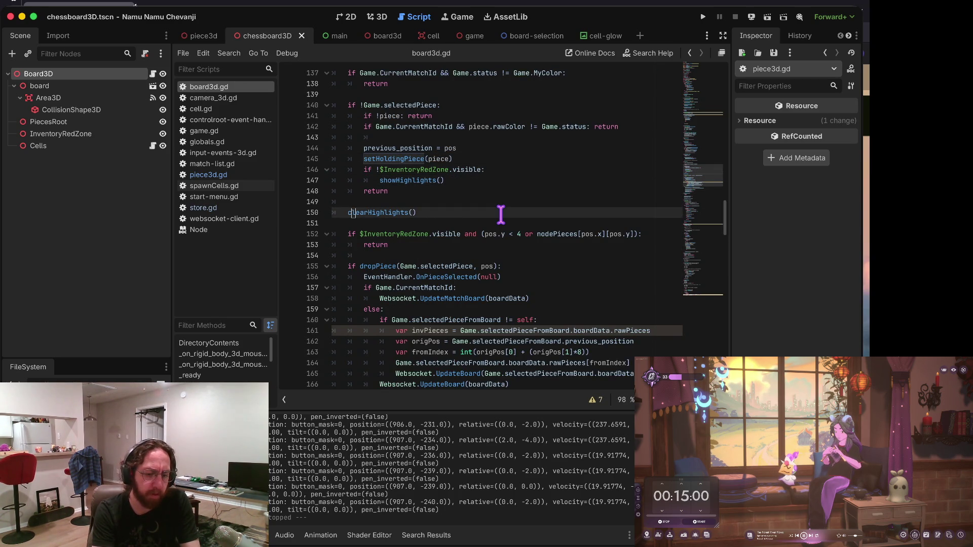
type("#")
key("Up")
key("Up")
key("Up")
type("#")
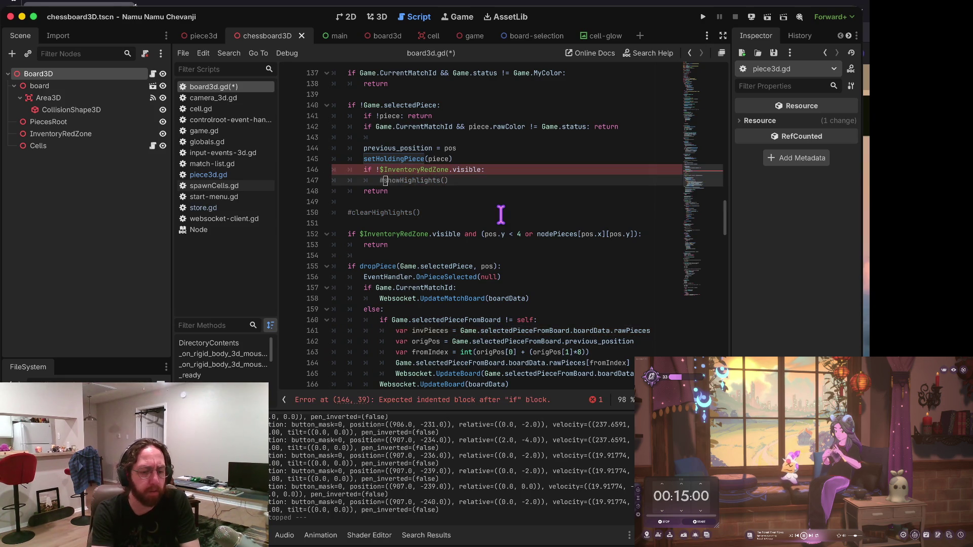
key("shift+F3")
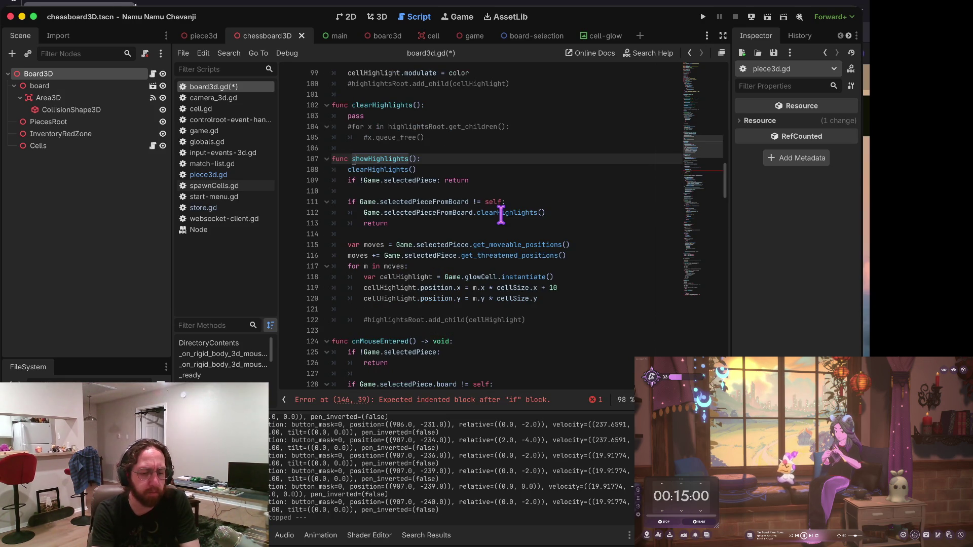
key("ctrl+z")
key("ctrl+z")
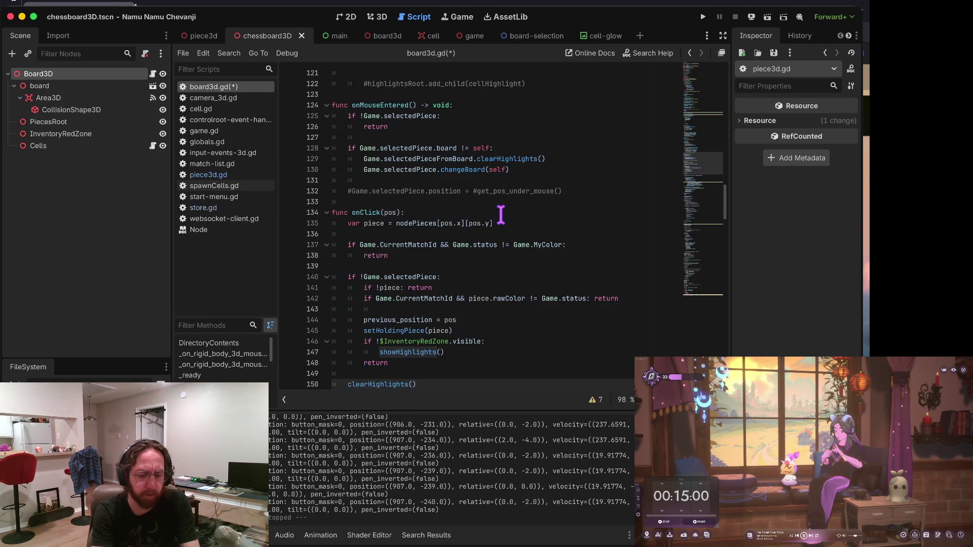
key("ctrl+s")
Add a breakpoint on line 156, the EventHandler.OnPieceSelected(null) call.
scroll(501, 214, "down", 5)
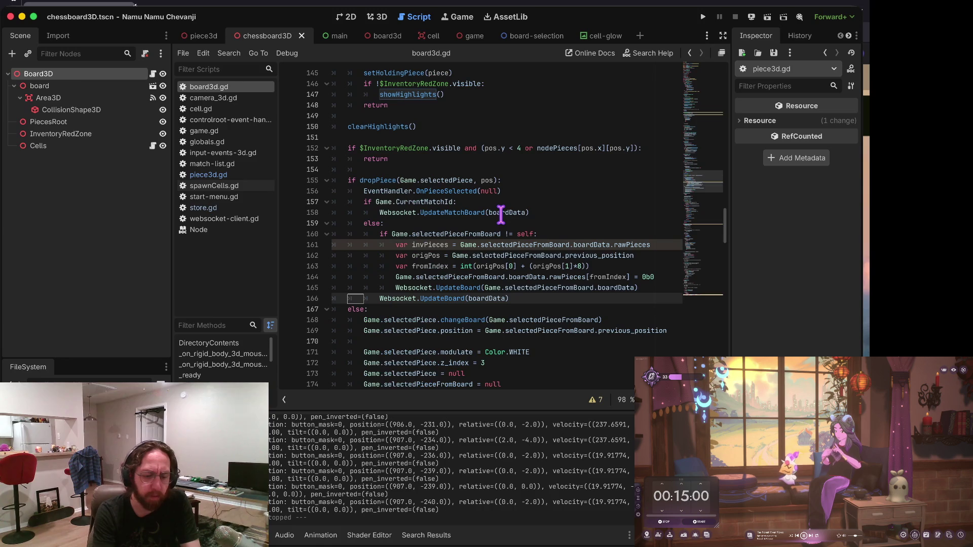
key("Up")
key("Up")
key("Up")
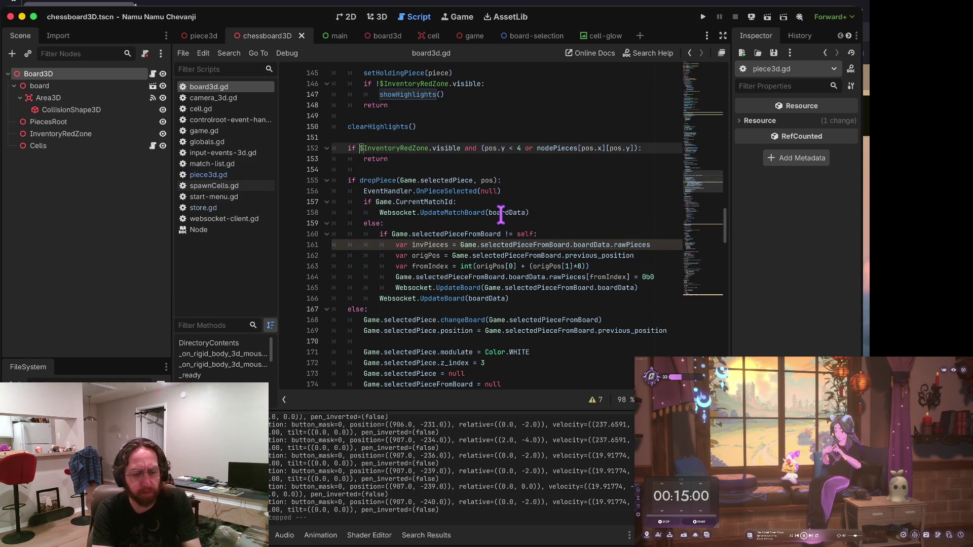
key("Down")
key("Down")
key("Down")
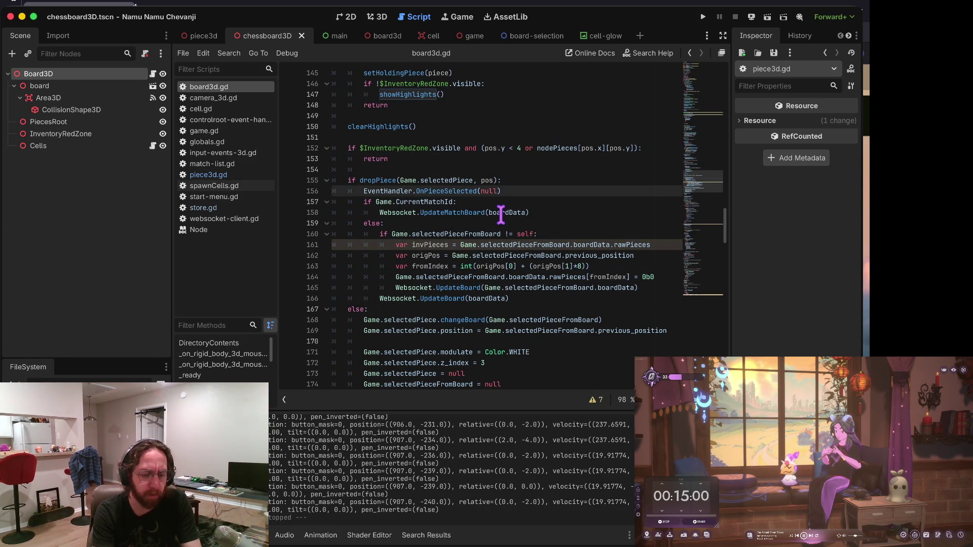
key("Up")
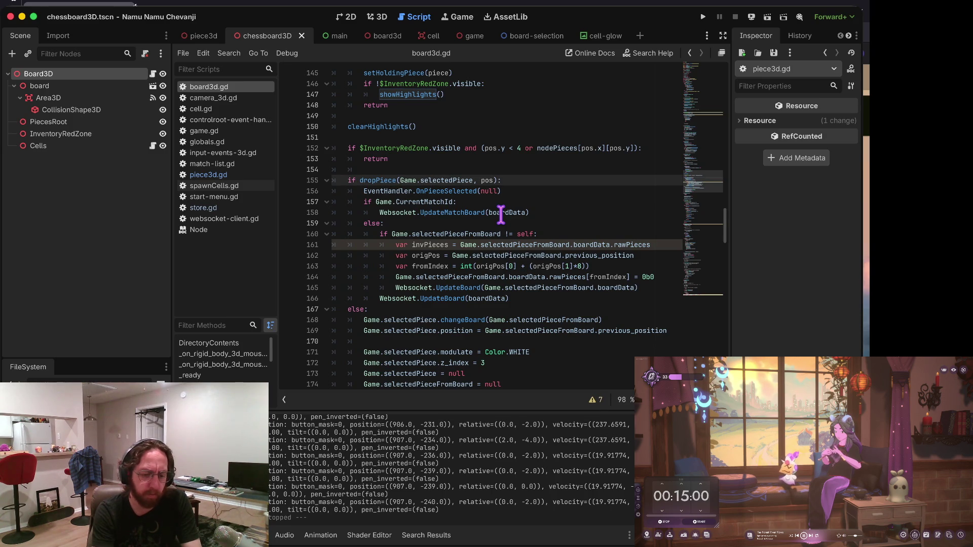
key("ctrl+Right")
key("Right")
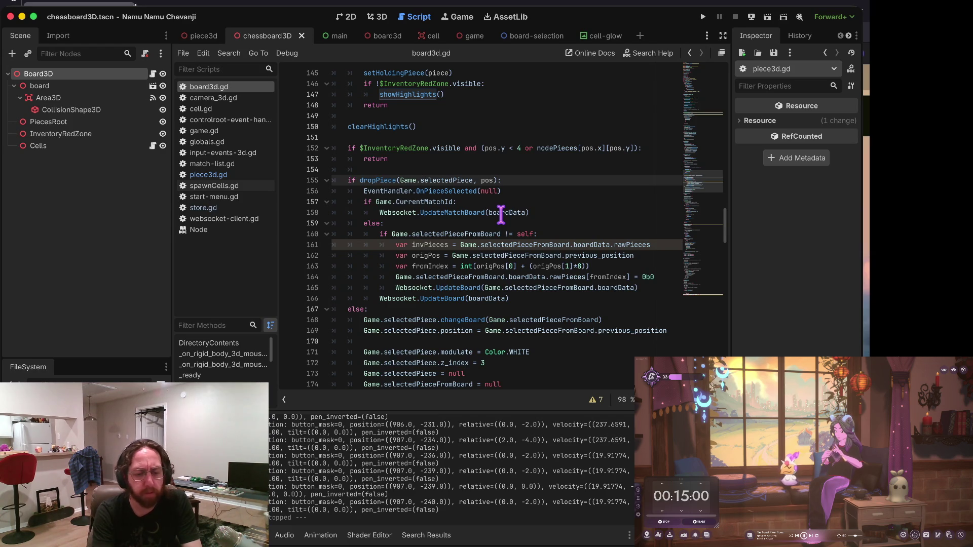
key("Down")
key("Up")
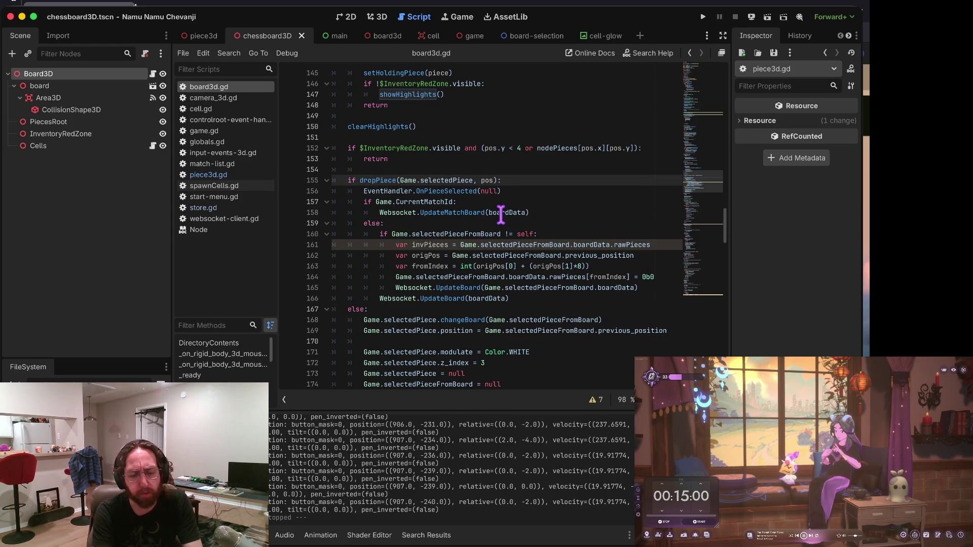
key("Down")
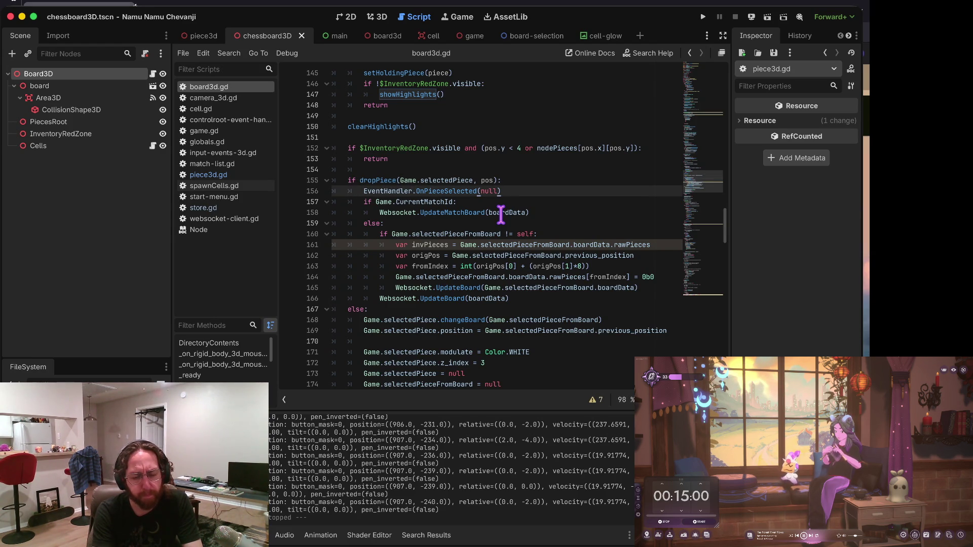
key("Down")
key("Down")
key("Down")
key("Down")
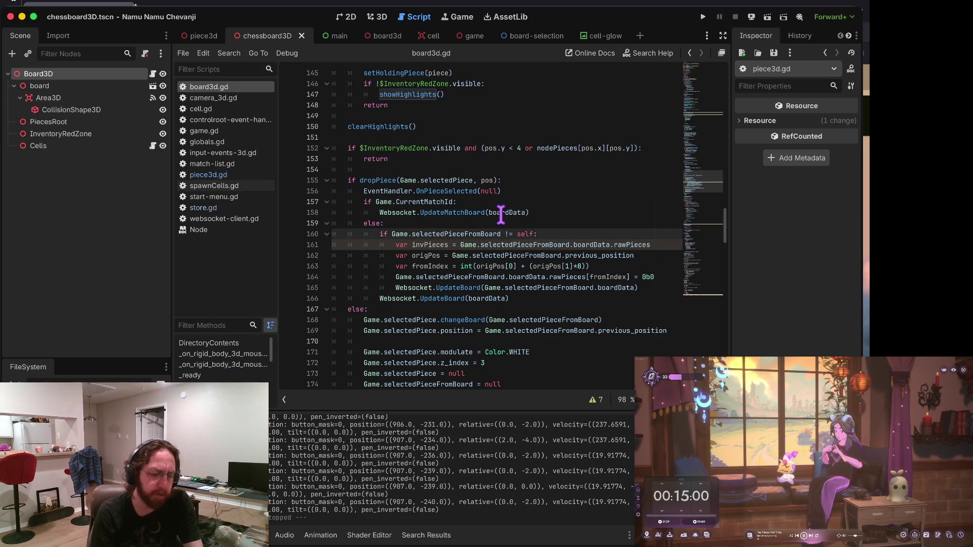
left_click(289, 193)
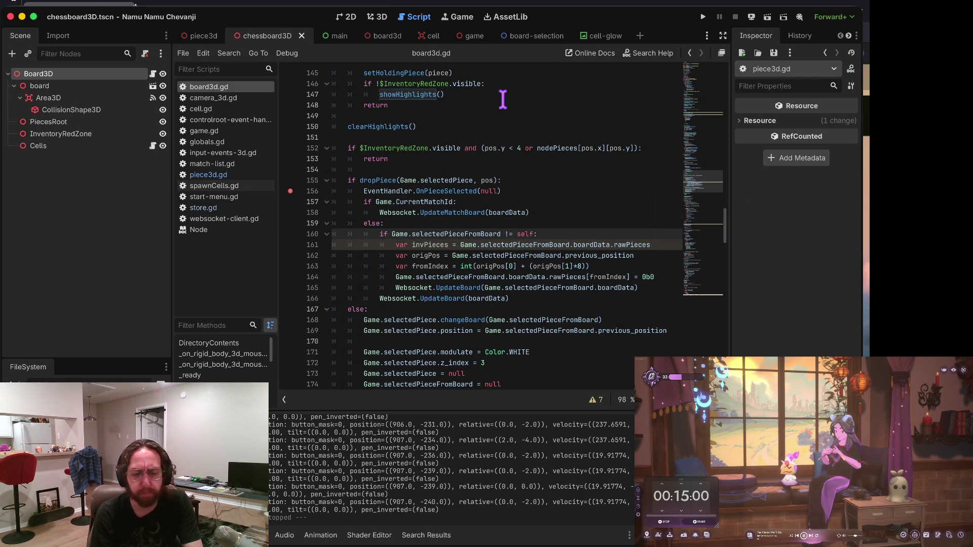
Run the game, log in with a username, and drop the held black piece on G4.
key("super+b")
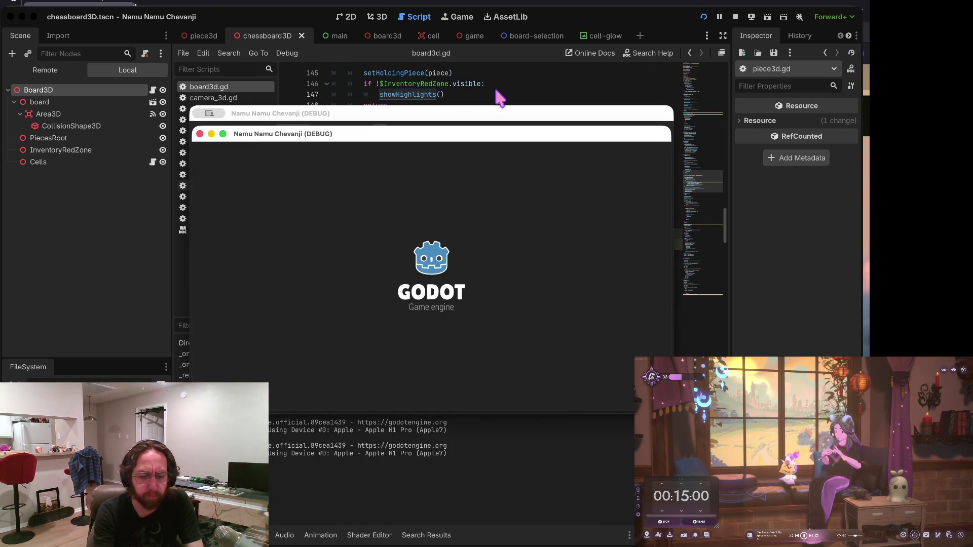
left_click(428, 306)
type("b")
left_click(414, 358)
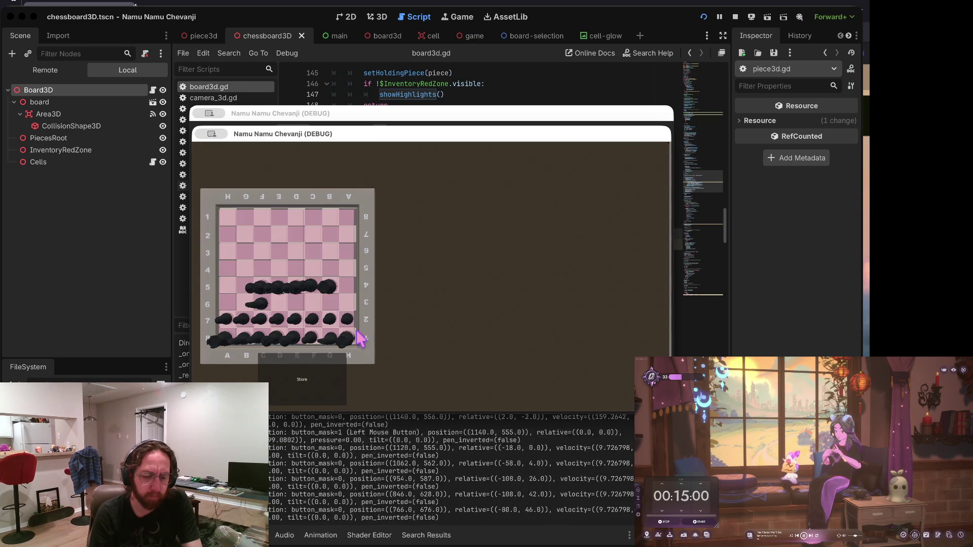
left_click(556, 384)
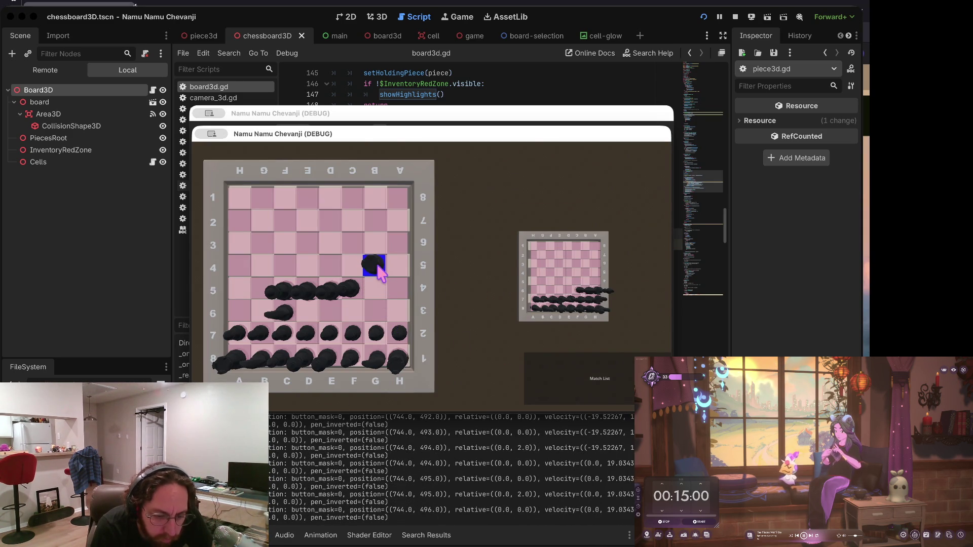
left_click(378, 268)
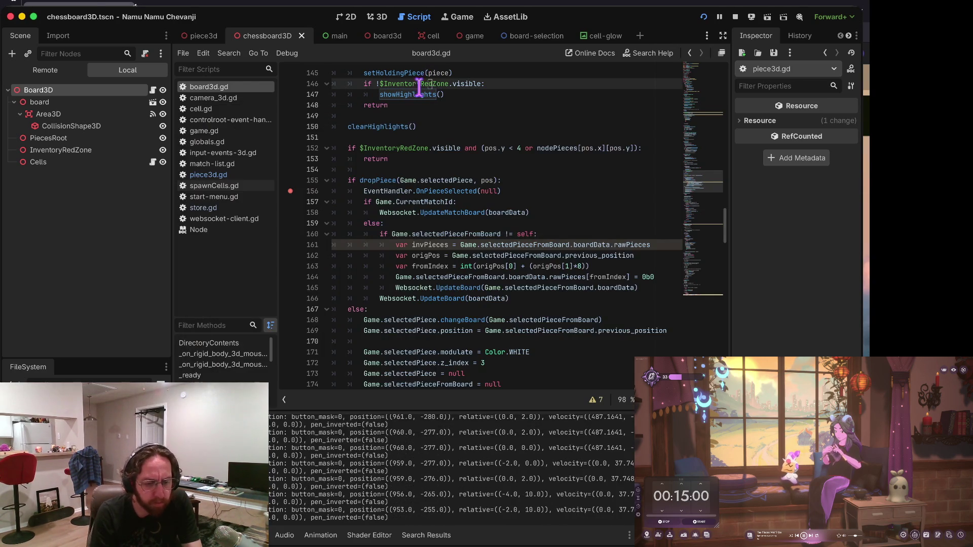
Add a breakpoint on dropPiece line 155 and click a board cell to hit it.
left_click(293, 178)
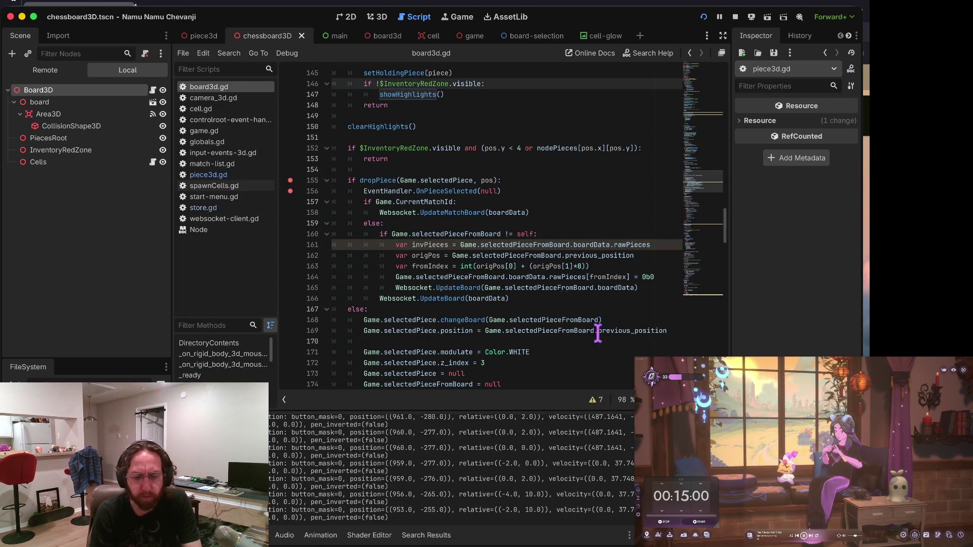
key("ctrl+Up")
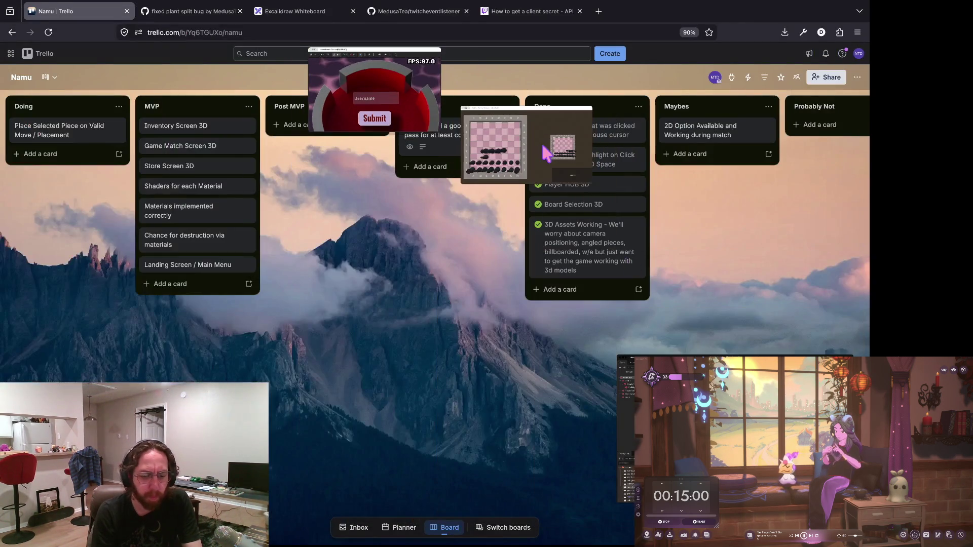
left_click(543, 146)
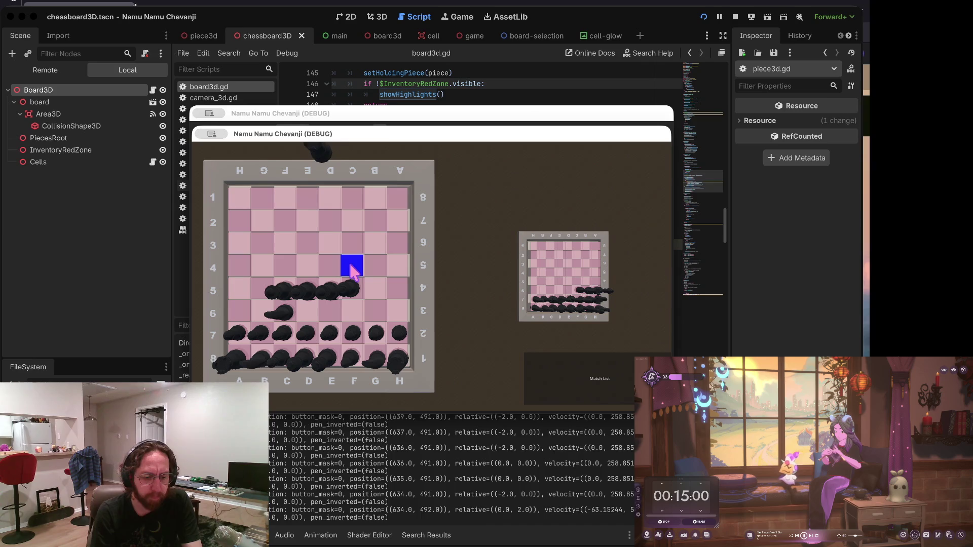
left_click(394, 354)
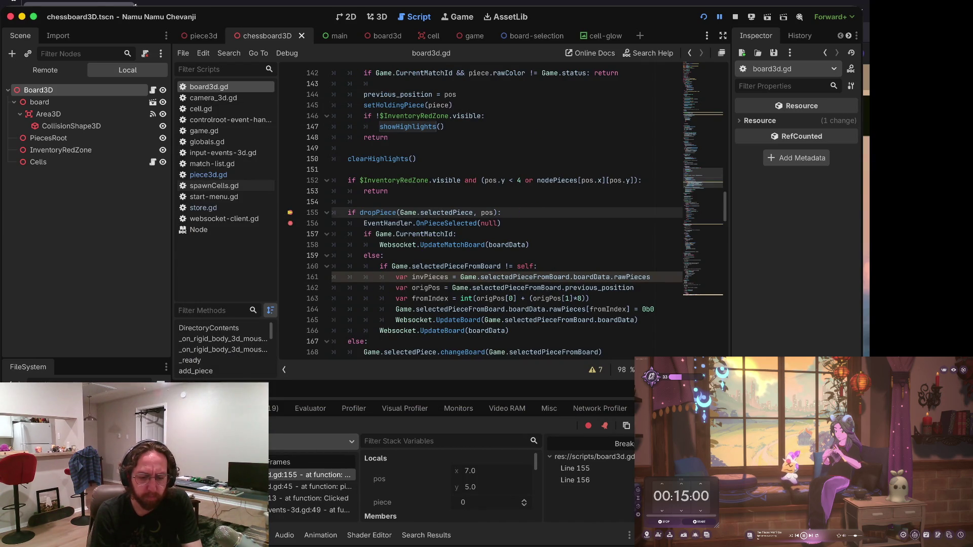
Step into dropPiece and on into the piece's move_position function.
key("F11")
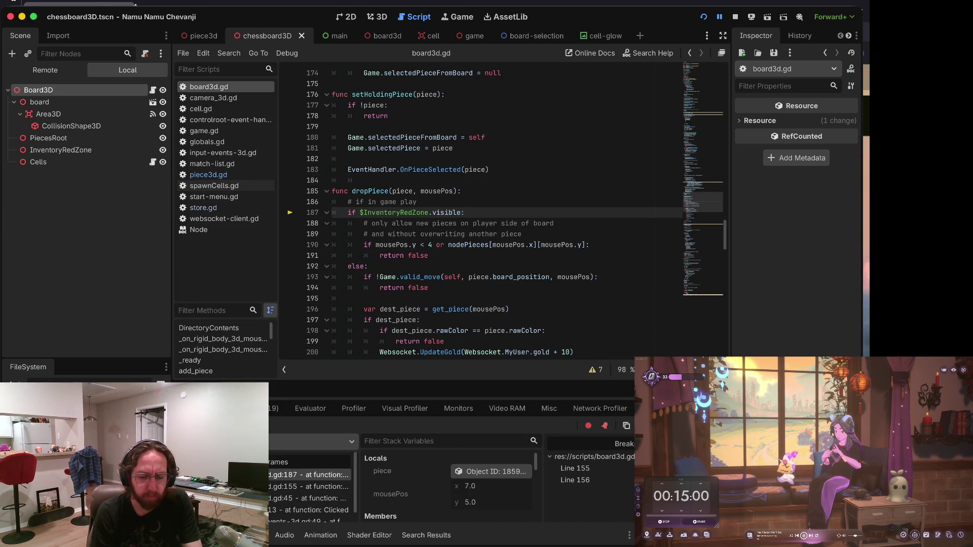
key("F10")
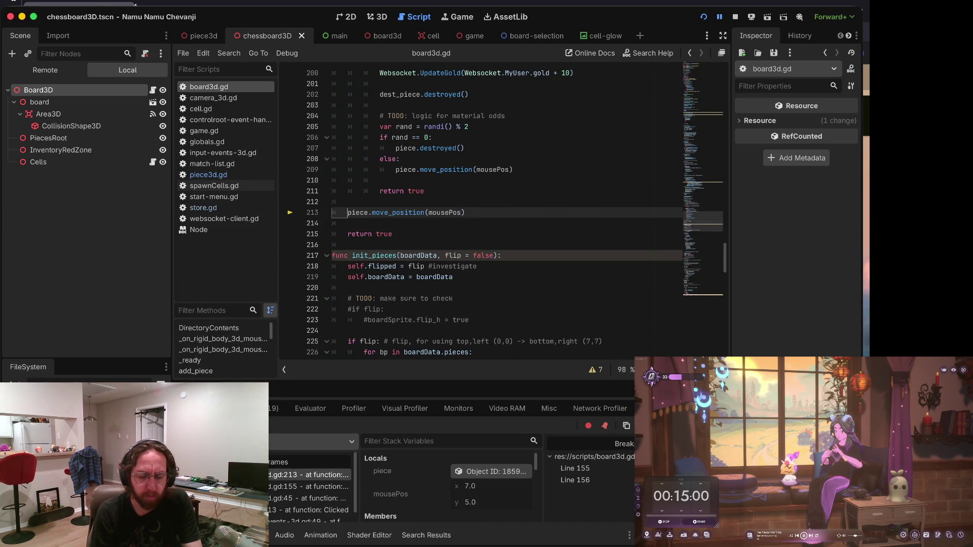
scroll(467, 183, "up", 6)
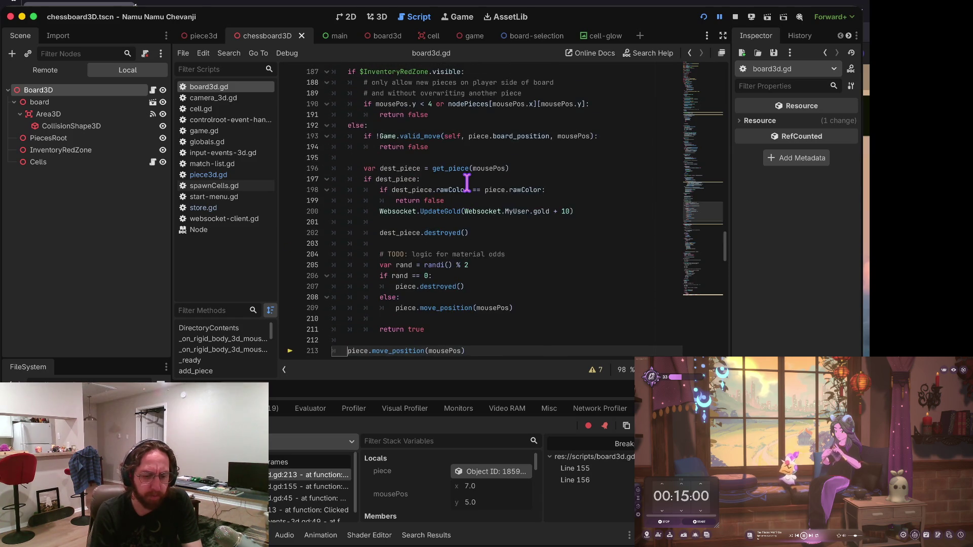
scroll(466, 182, "down", 3)
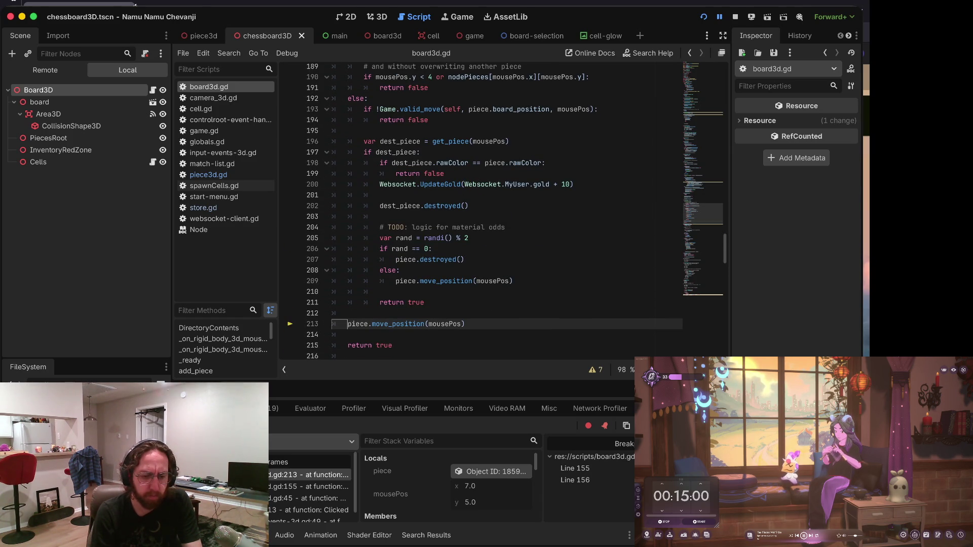
scroll(523, 99, "up", 5)
scroll(523, 99, "down", 5)
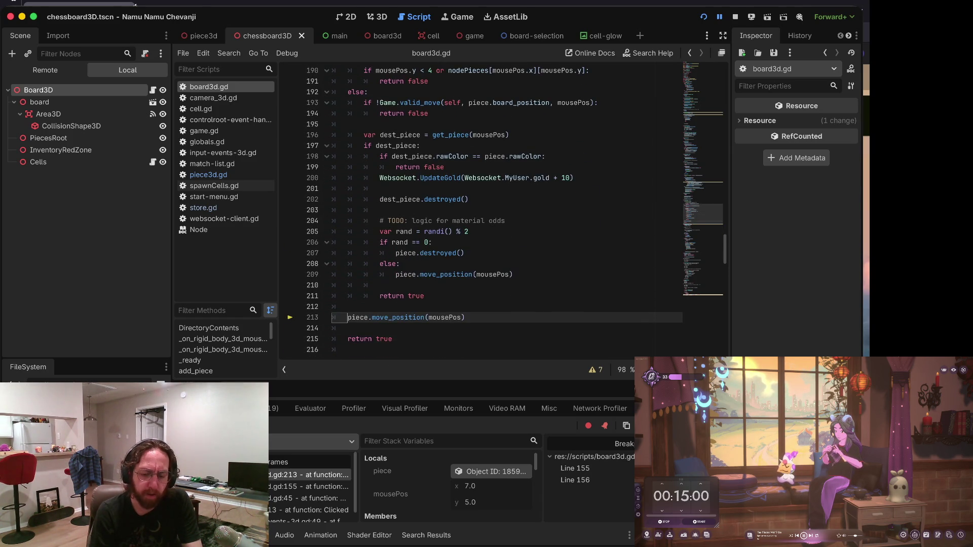
key("F11")
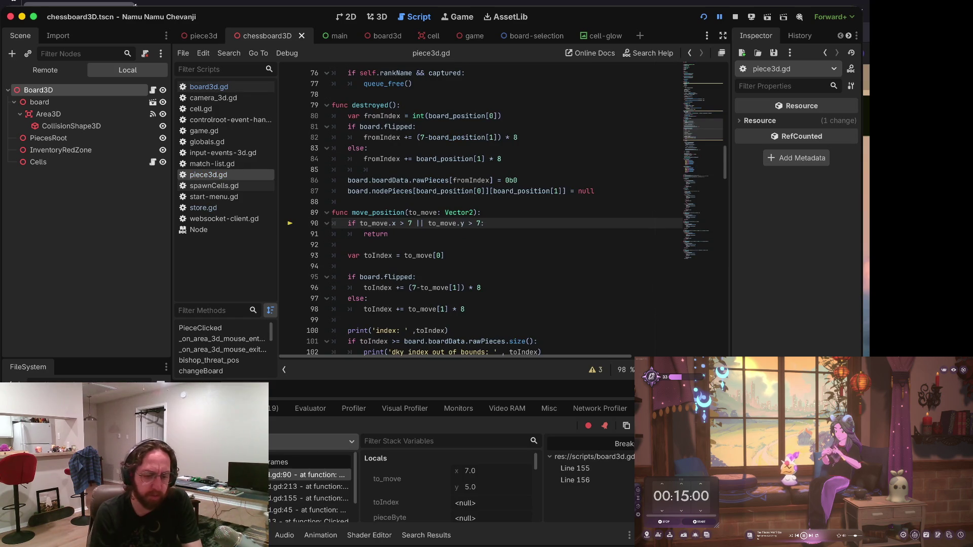
key("F10")
key("F10")
key("F10")
key("F10")
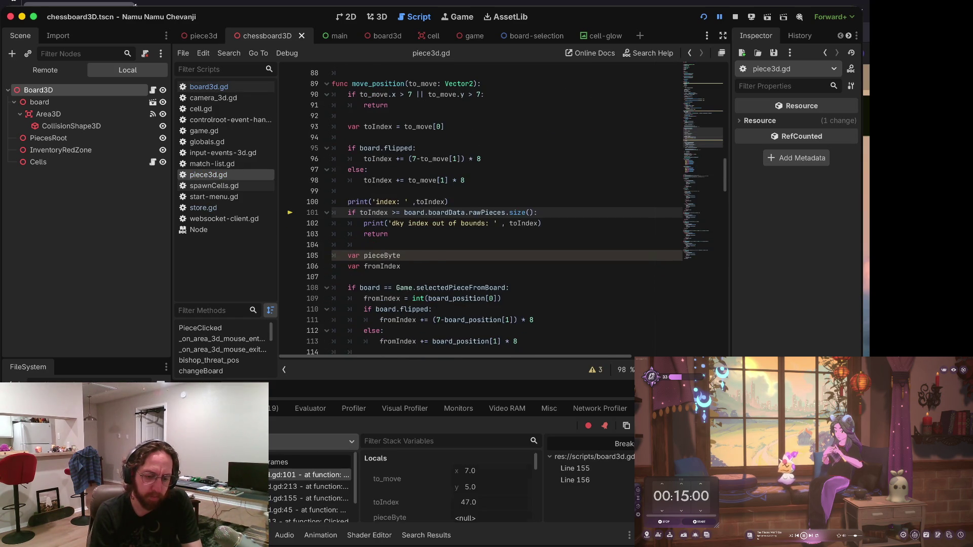
key("F10")
key("F10")
key("F10")
key("F10")
key("F10")
key("F10")
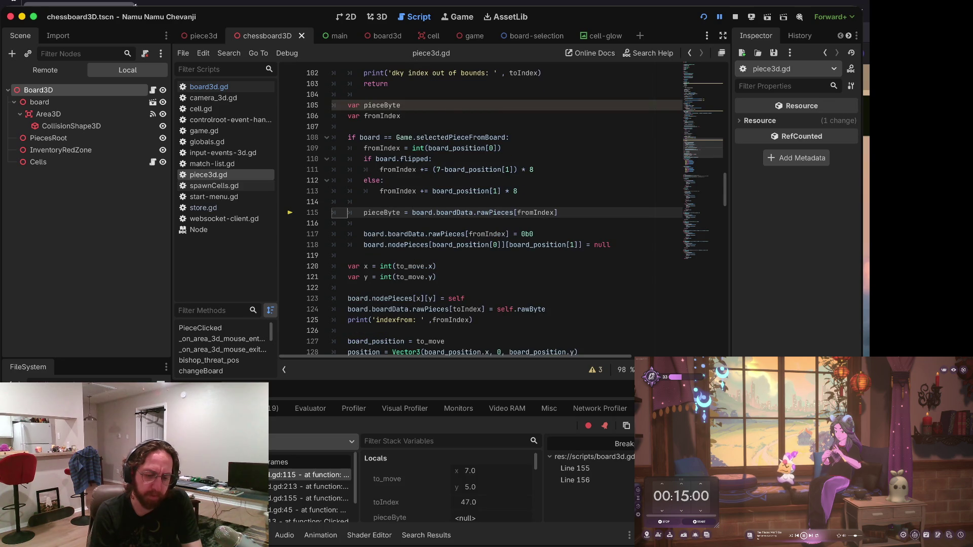
Step through move_position lines 117–128, back out to board3d.gd, and into OnPieceSelected.
key("F10")
key("F10")
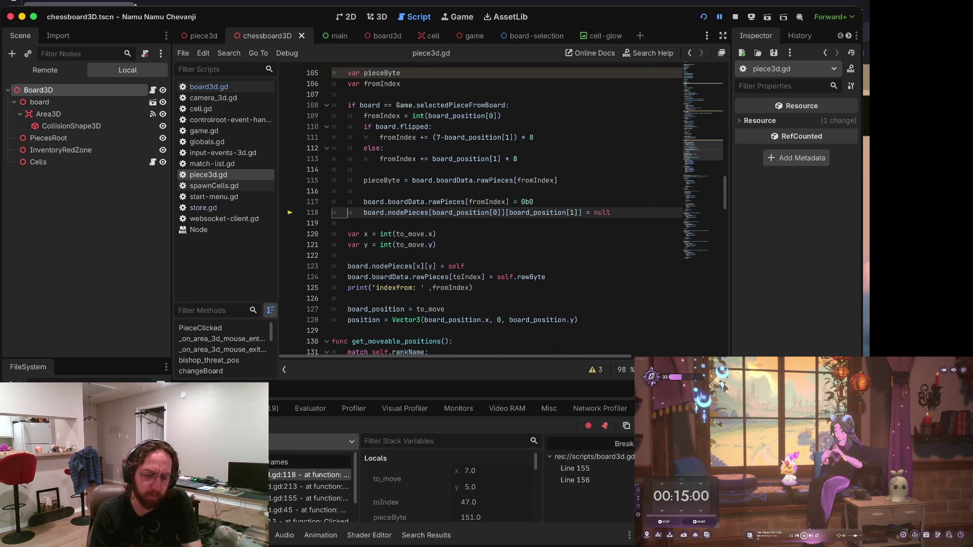
key("F10")
key("F10")
key("F10")
key("F10")
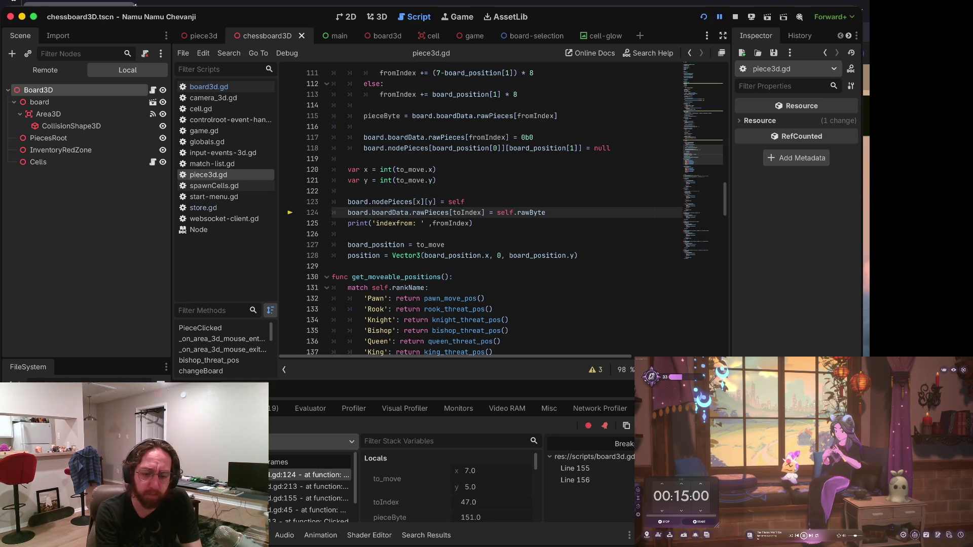
key("F10")
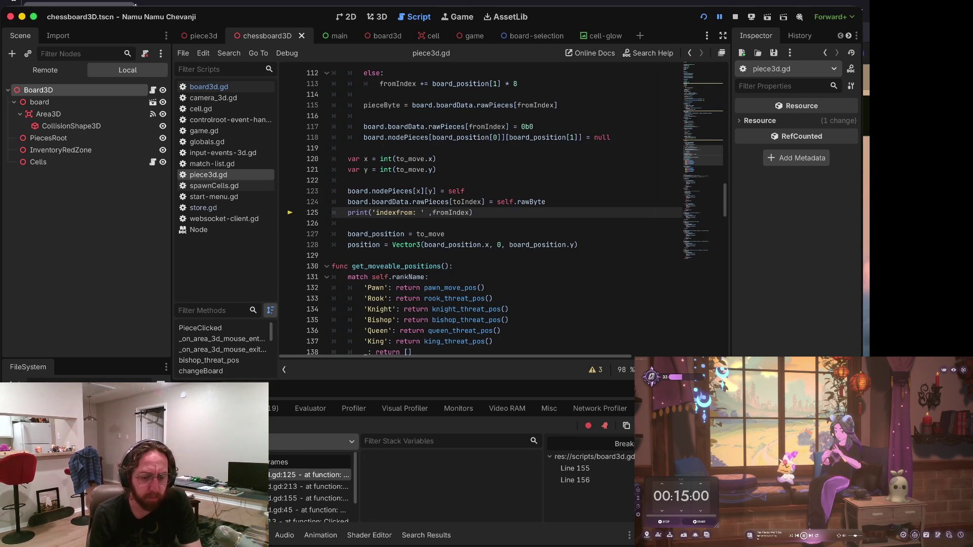
key("F10")
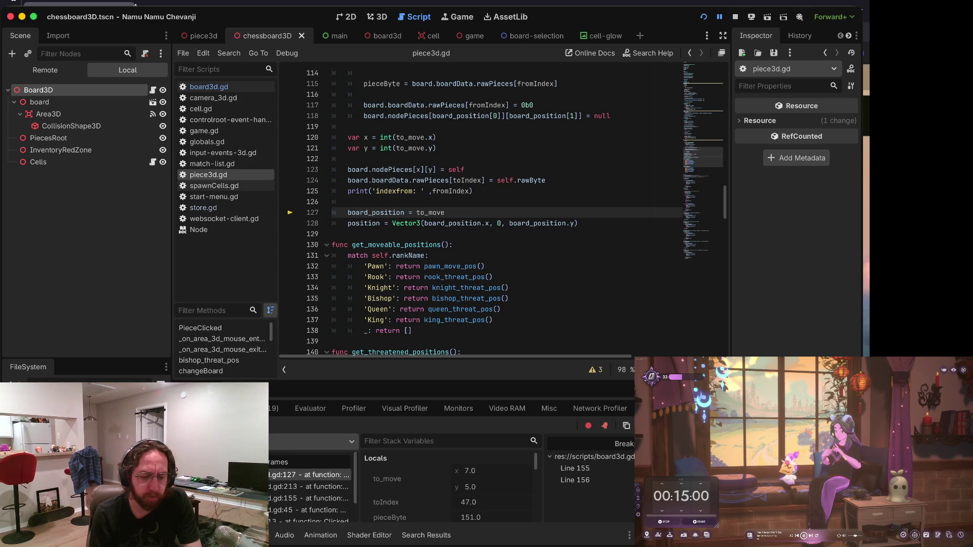
key("F10")
key("F10")
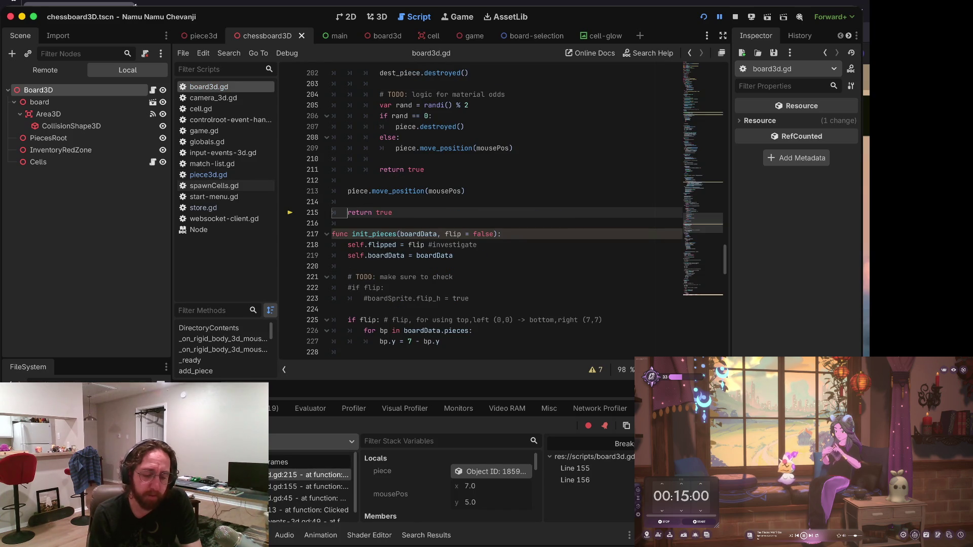
key("F10")
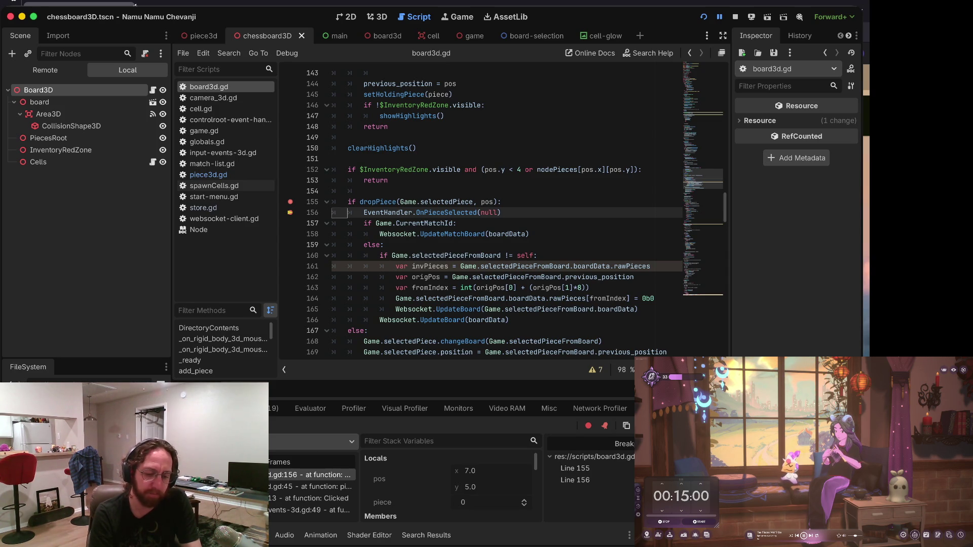
key("F11")
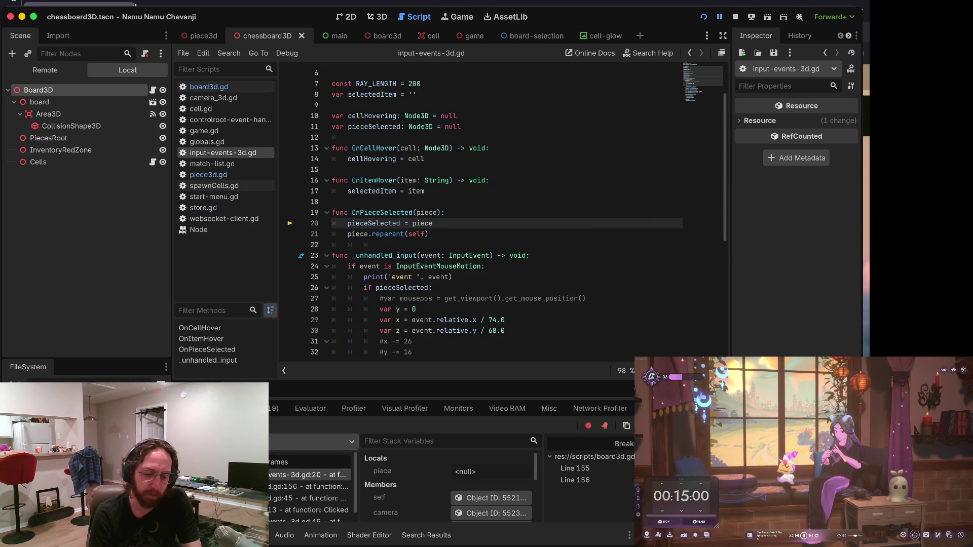
After the 'reparent' on Nil error, guard piece.reparent(self) with 'if piece:' and relaunch the game.
key("F11")
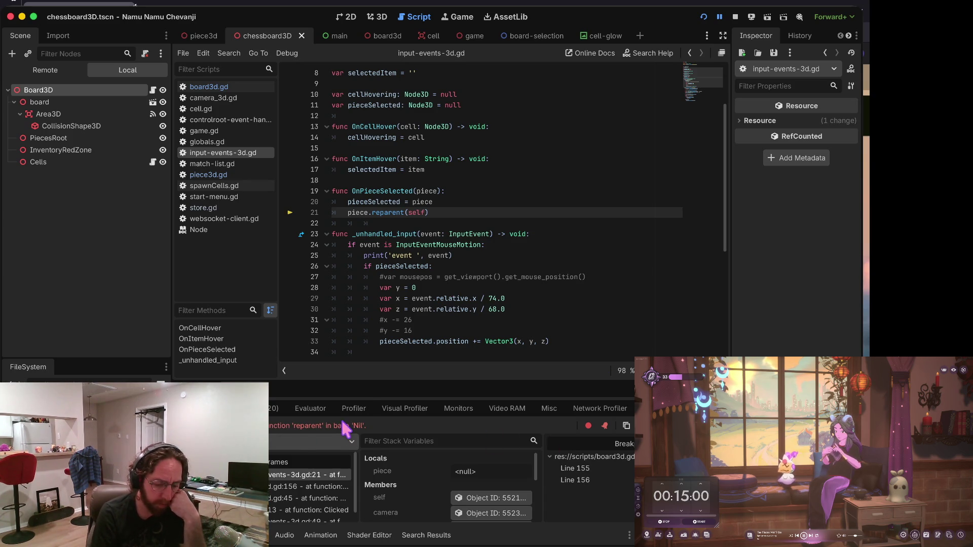
left_click(279, 407)
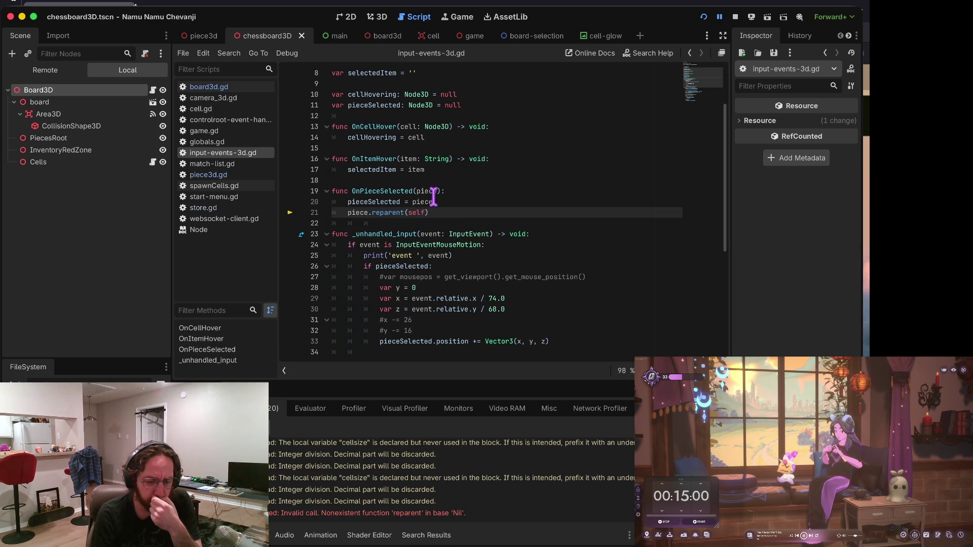
left_click(461, 191)
key("Return")
type("if ()")
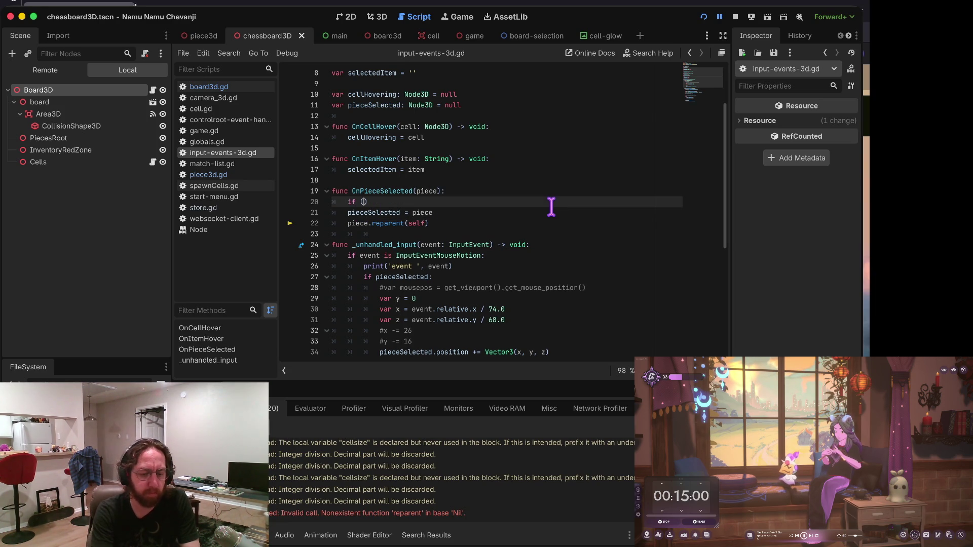
key("BackSpace")
key("BackSpace")
key("BackSpace")
key("alt+Down")
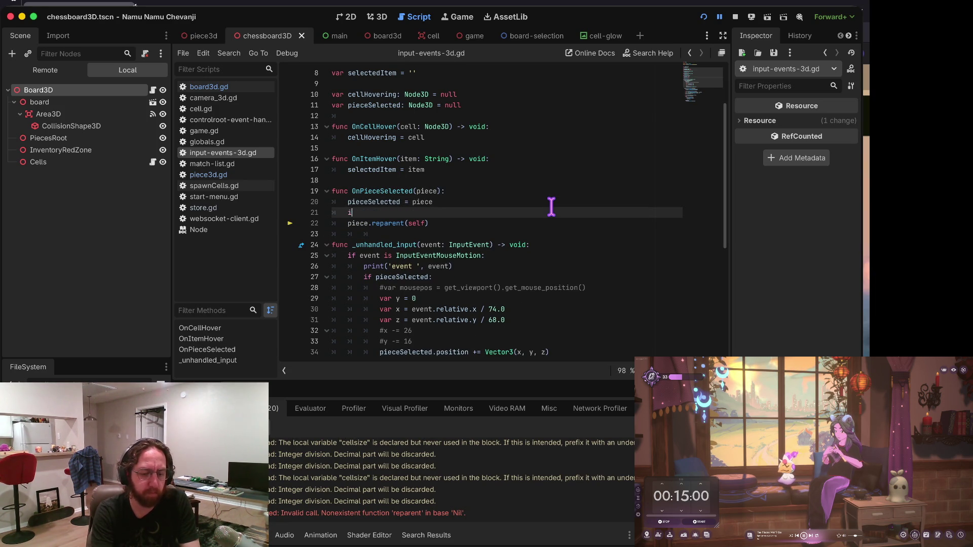
type("f piece:")
key("Down")
key("Home")
key("Tab")
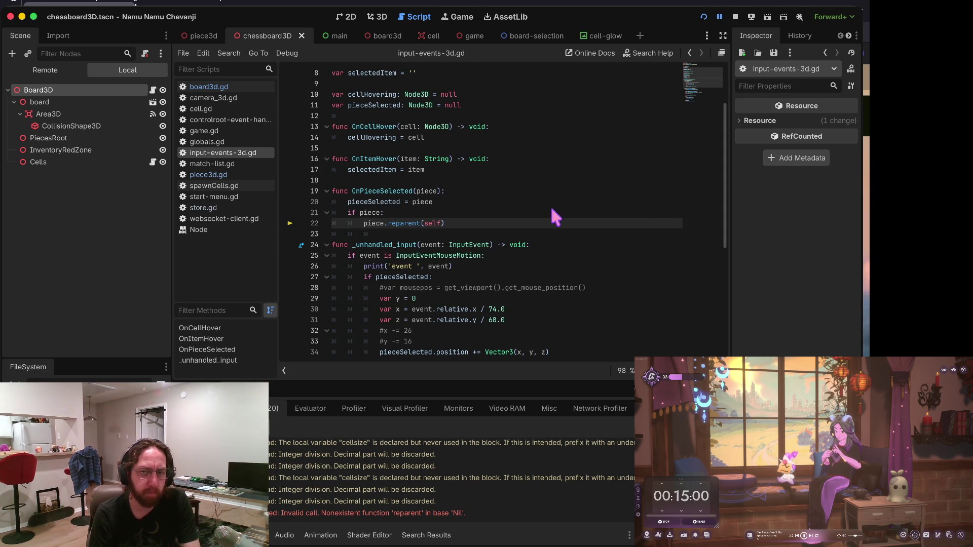
key("super+b")
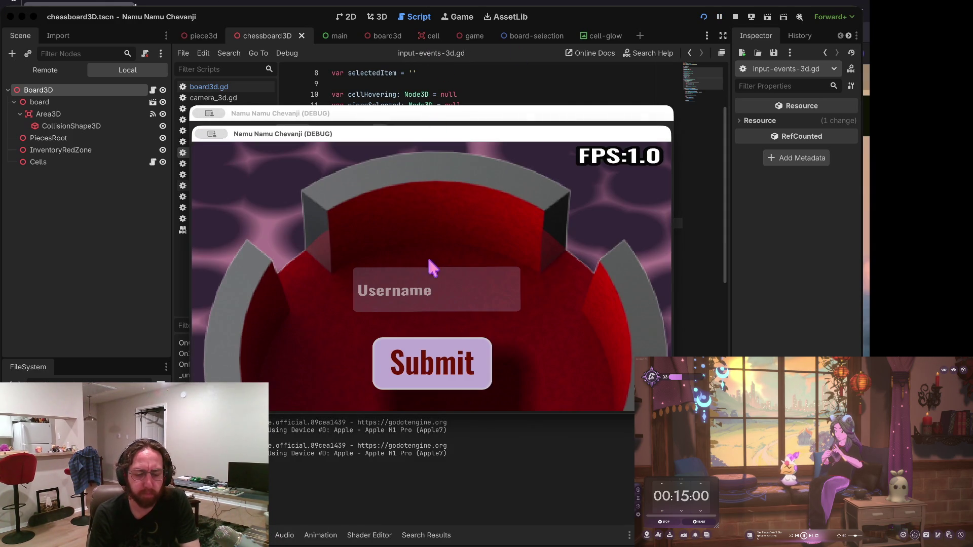
Log in, move a pawn to trigger the line-155 breakpoint, then remove that breakpoint.
left_click(424, 367)
left_click(472, 307)
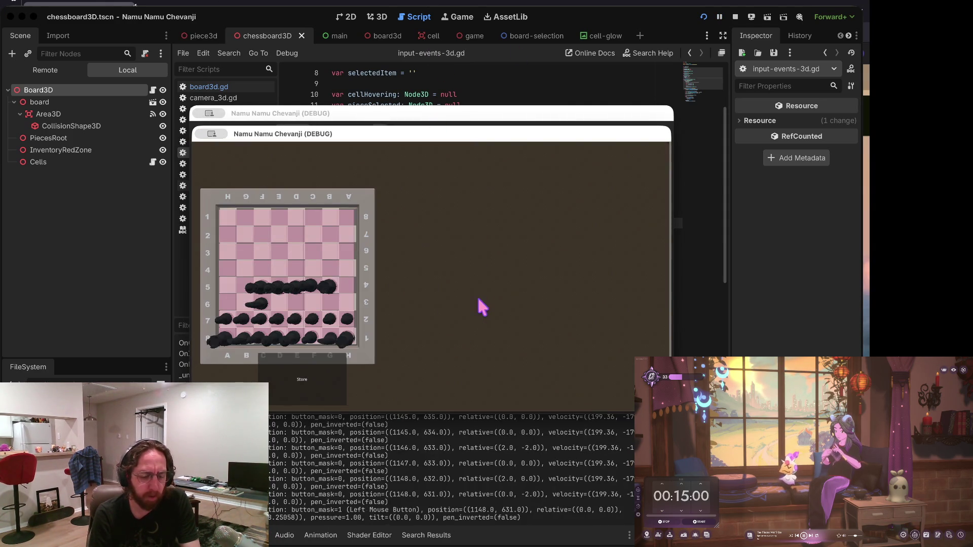
left_click(330, 366)
left_click(530, 368)
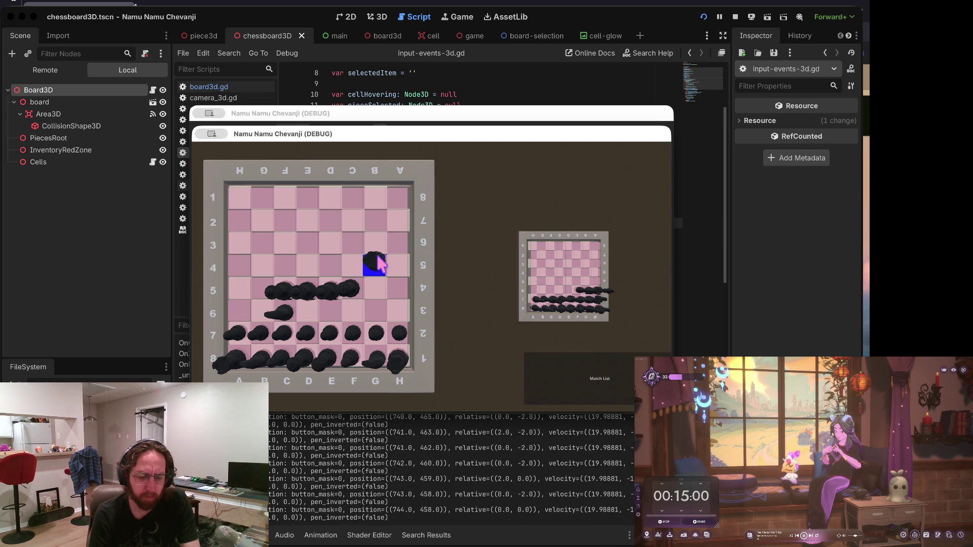
left_click(369, 269)
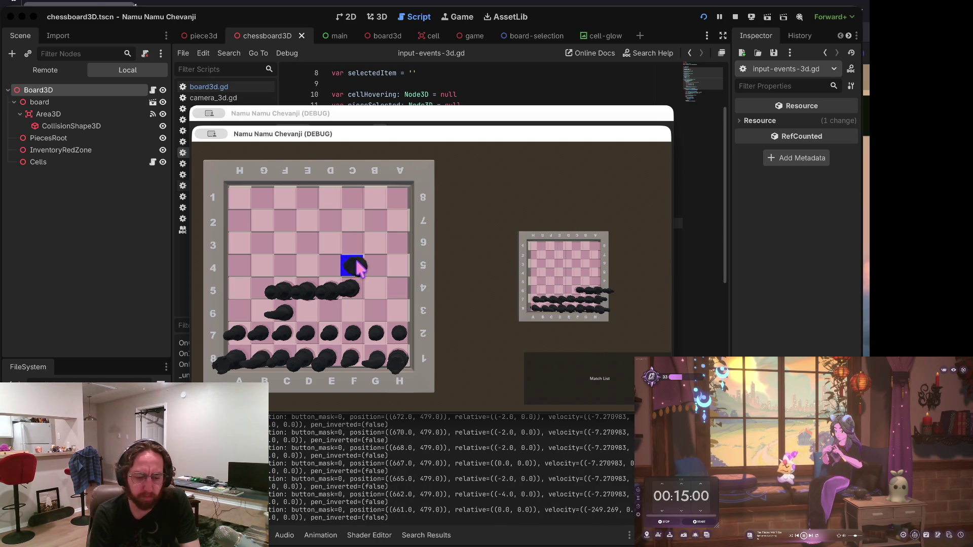
left_click(398, 300)
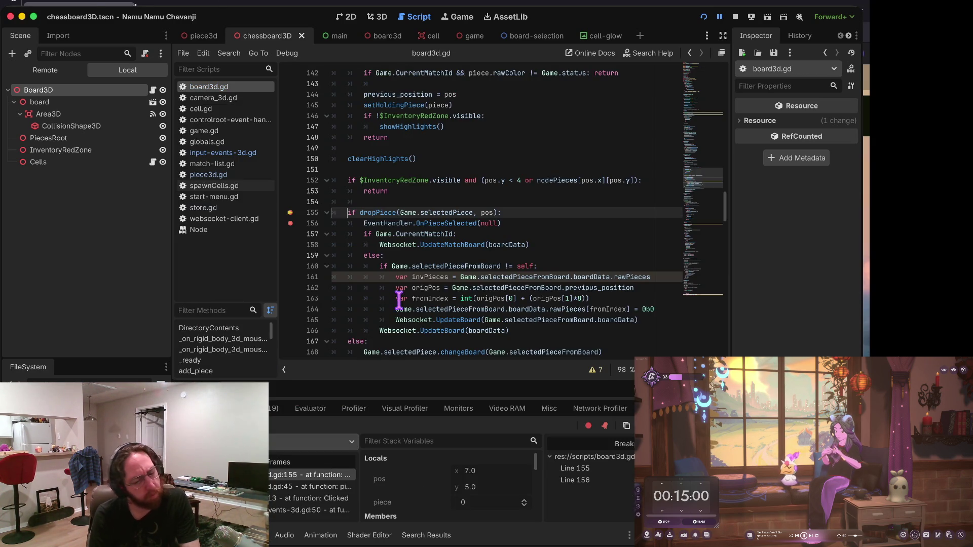
left_click(290, 213)
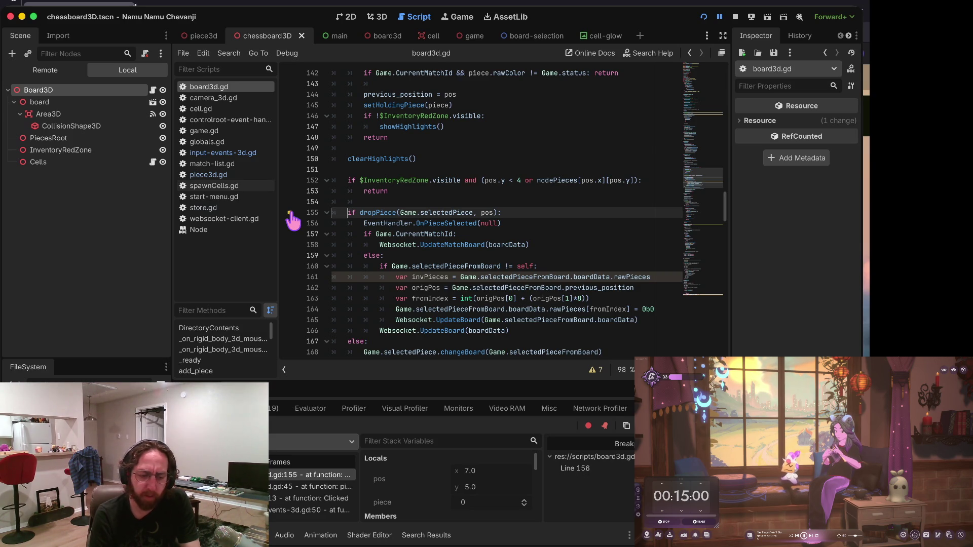
Step over to line 156 and inspect the pieceClicked caller frame at board3d.gd:45.
key("F10")
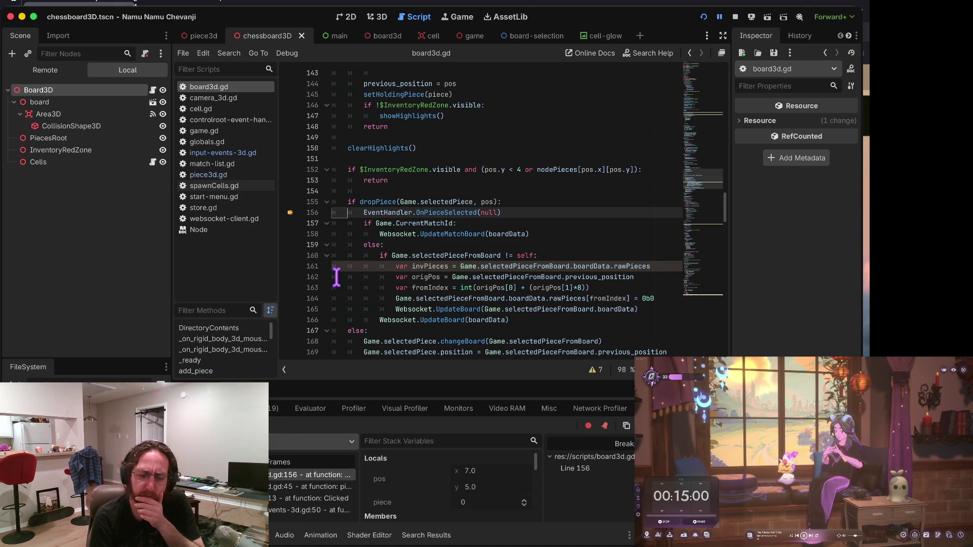
mouse_move(381, 226)
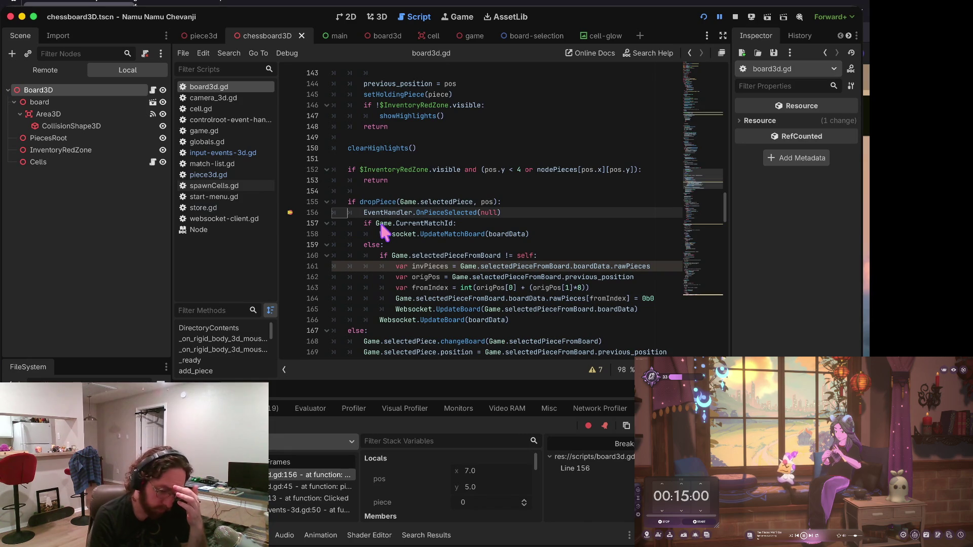
scroll(429, 463, "down", 3)
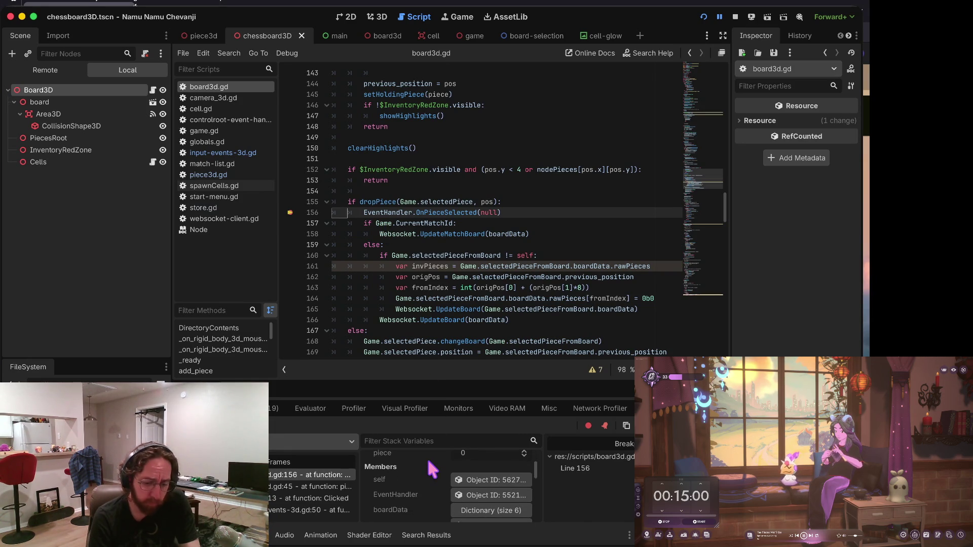
left_click(304, 488)
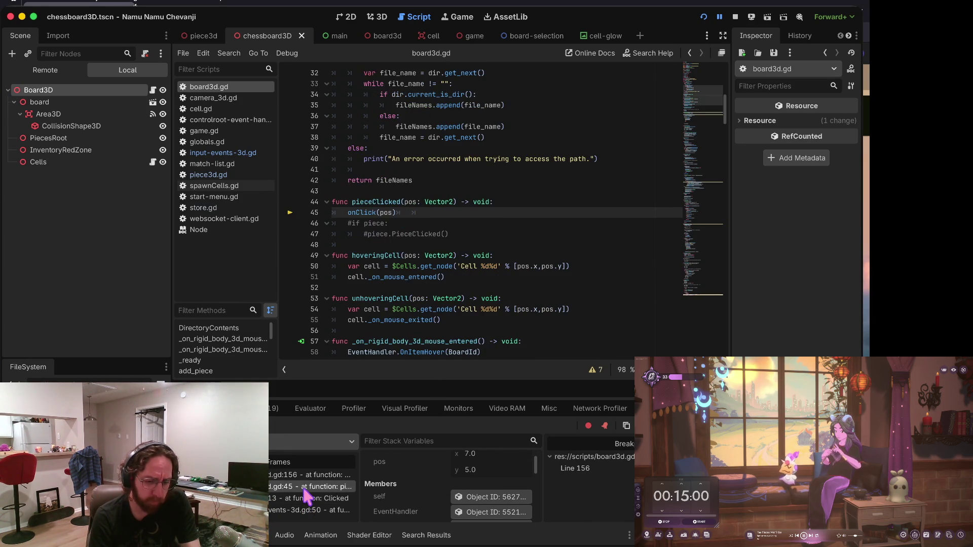
Walk stack frames through cell.gd and input-events-3d.gd:50 back to line 156, then enlarge the debugger panel.
left_click(307, 498)
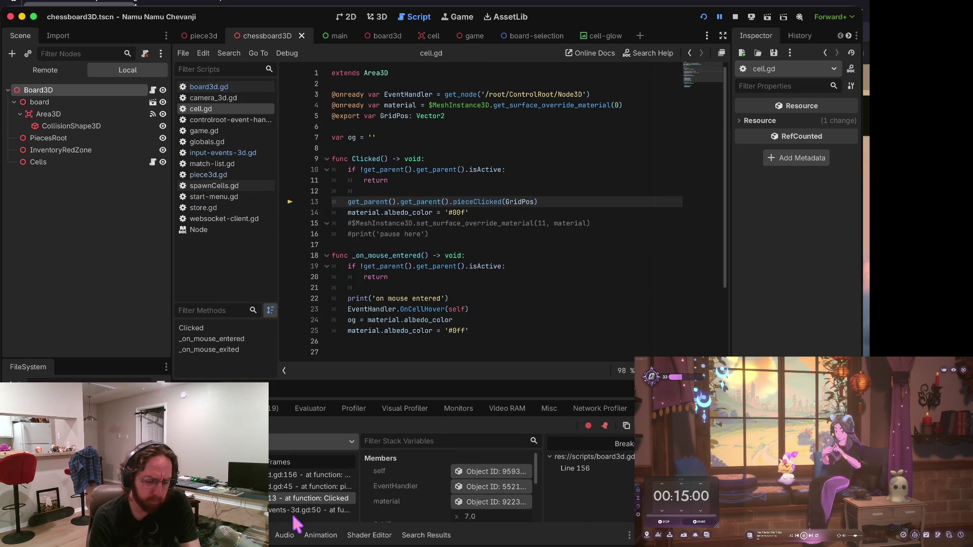
left_click(294, 510)
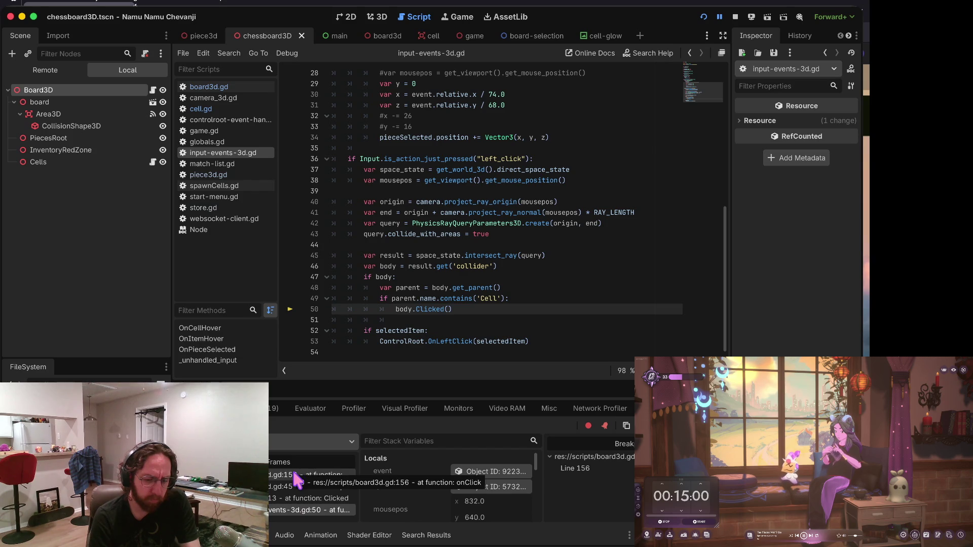
left_click(294, 474)
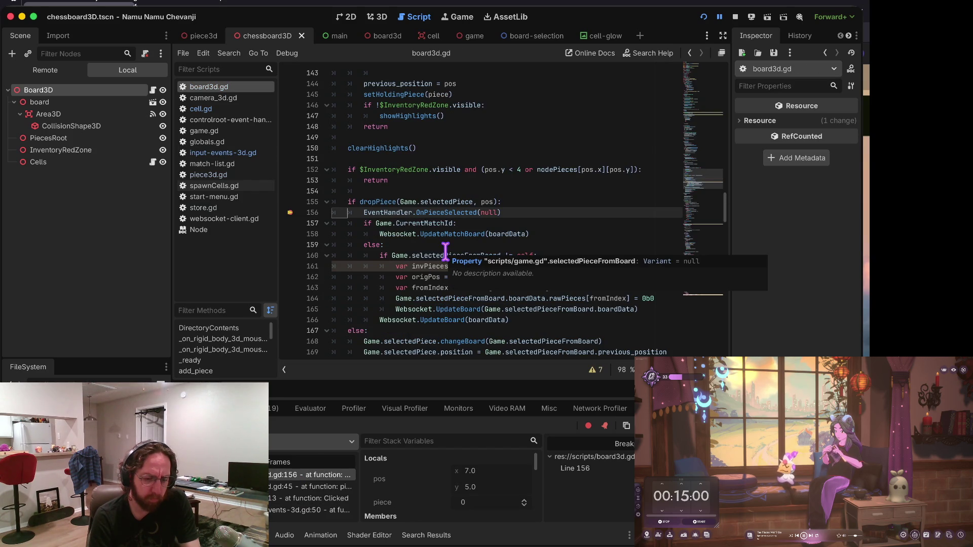
mouse_move(375, 199)
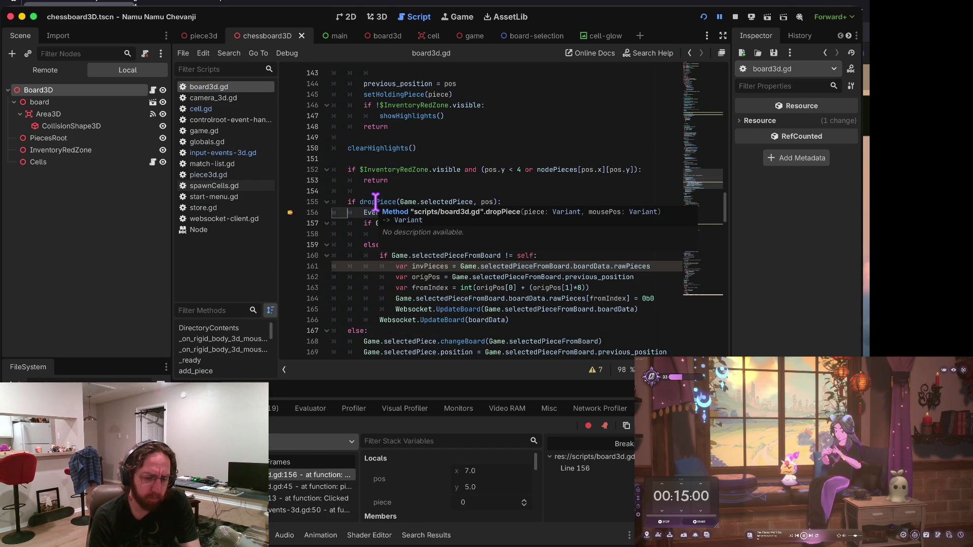
mouse_move(440, 199)
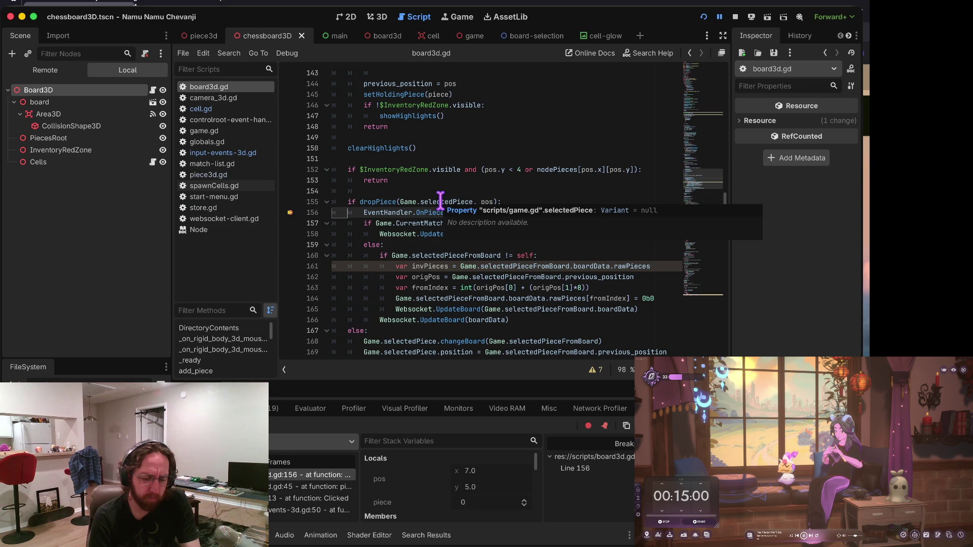
left_click_drag(431, 382, 433, 277)
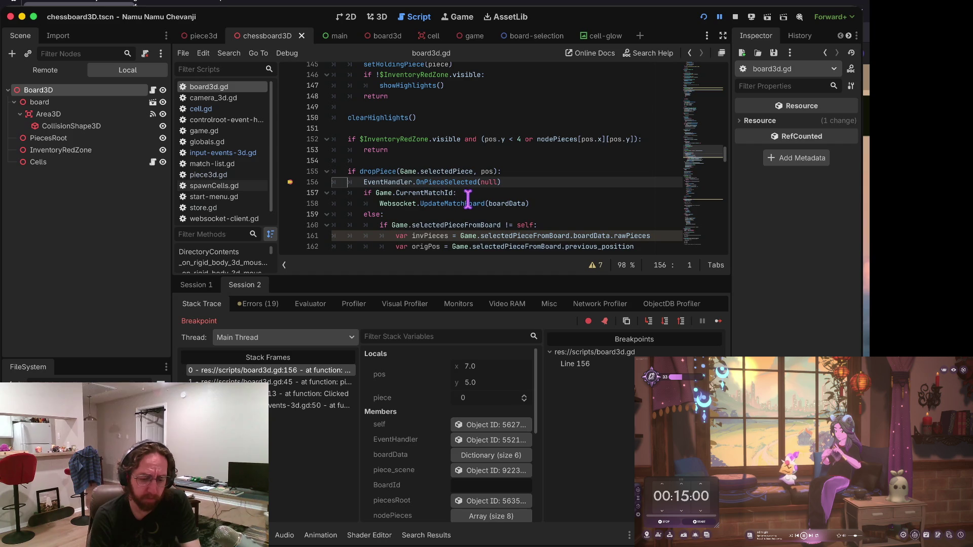
Clear the line-156 breakpoint in board3d.gd and resume the paused game.
mouse_move(442, 171)
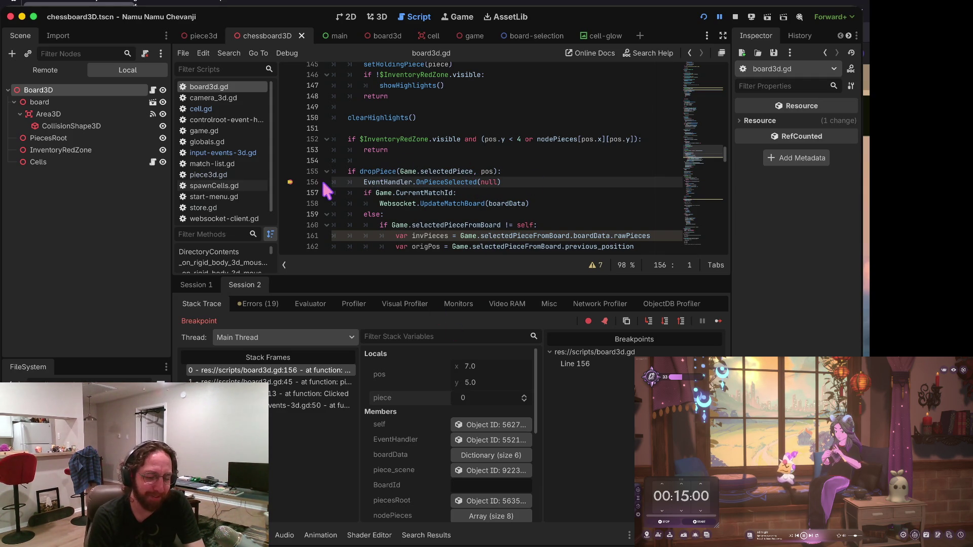
left_click(289, 182)
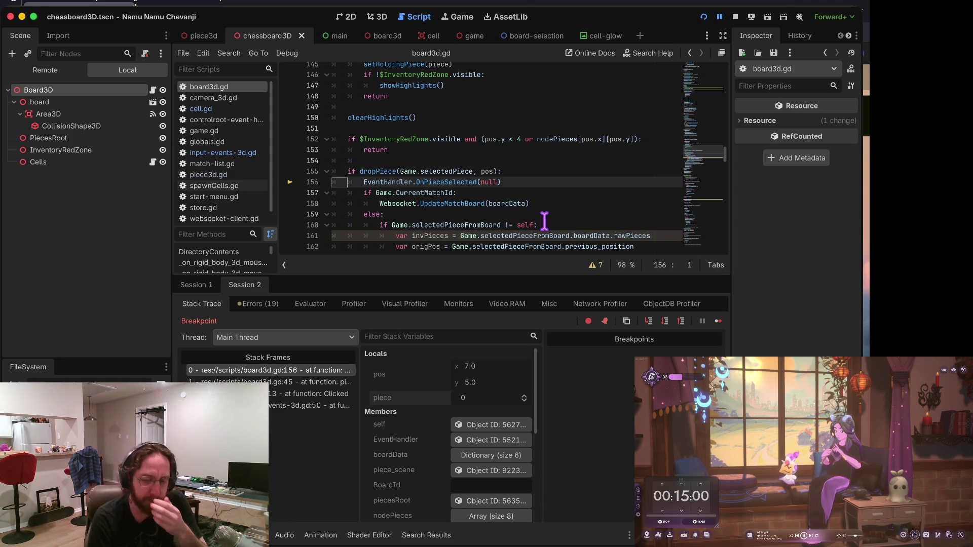
left_click(719, 323)
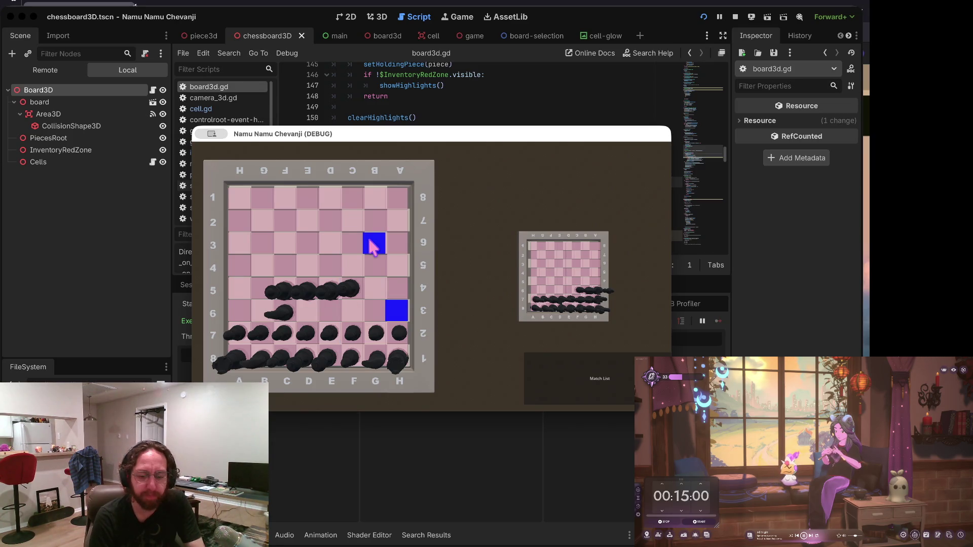
Open and close the game's store screen, stop the game, and enlarge the code editor above the debugger.
left_click(654, 364)
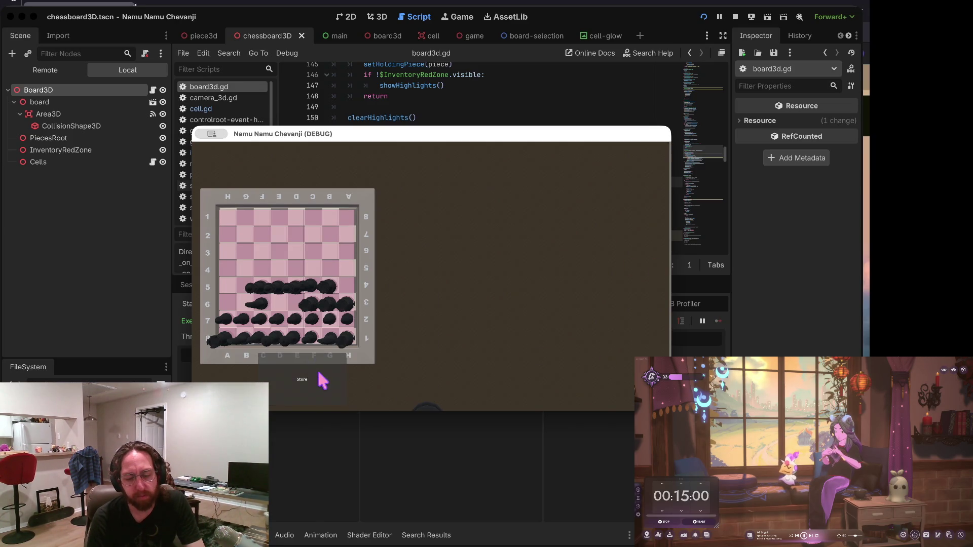
left_click(318, 373)
left_click(578, 384)
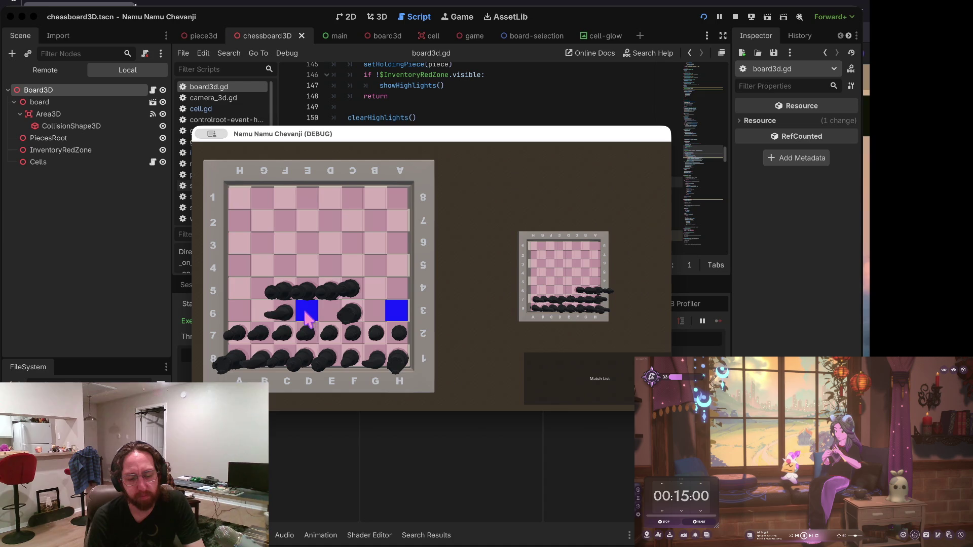
left_click(736, 17)
left_click_drag(440, 279, 428, 382)
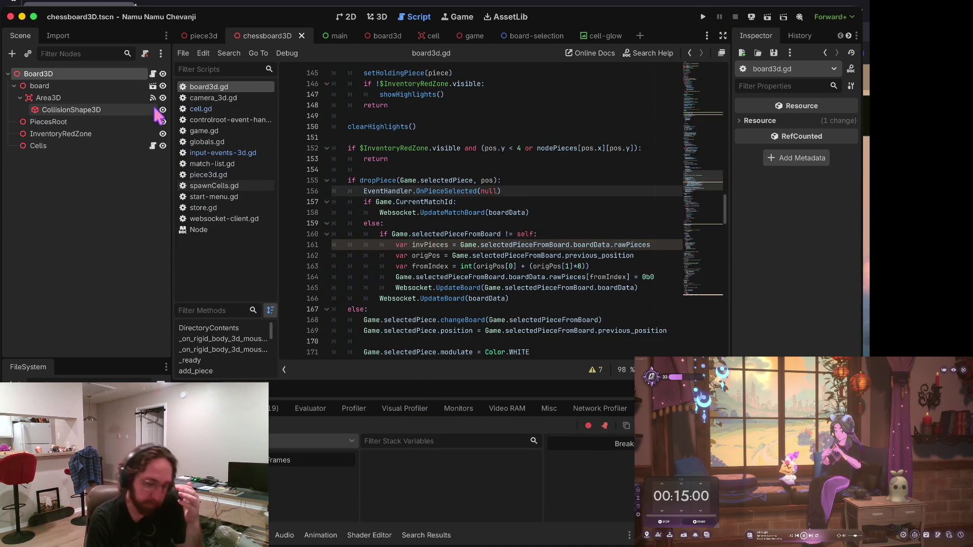
Review board3d.gd's onClick and dropPiece code around lines 152–156, then switch to input-events-3d.gd.
left_click(496, 172)
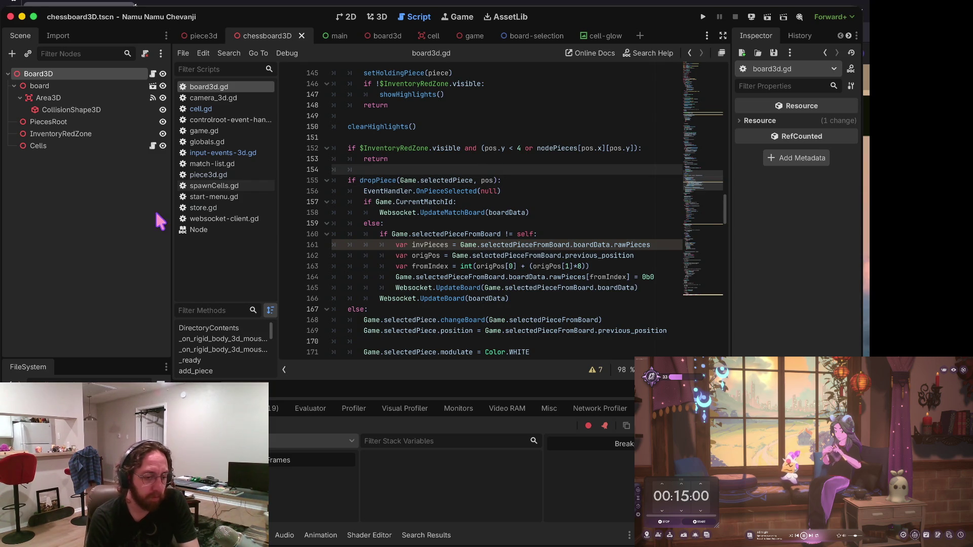
left_click(431, 148)
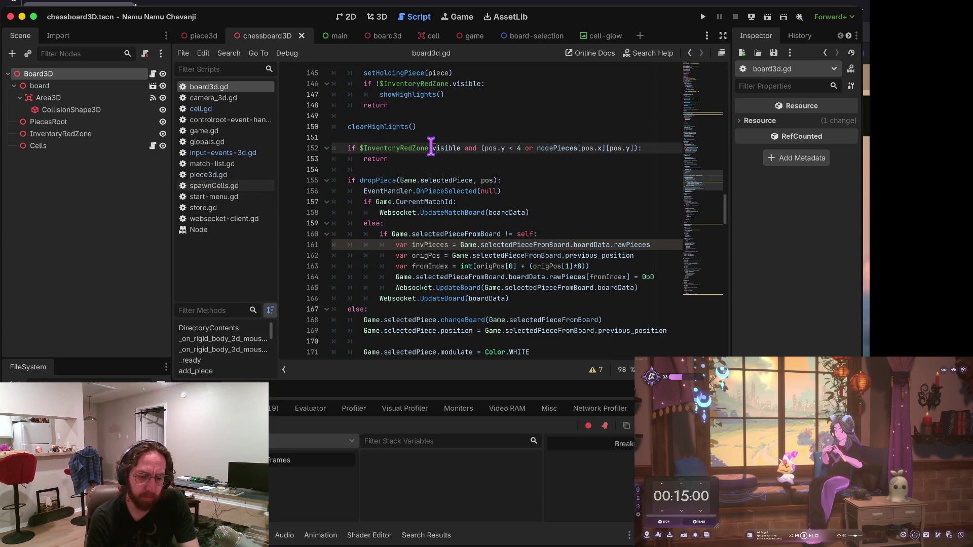
scroll(363, 196, "up", 3)
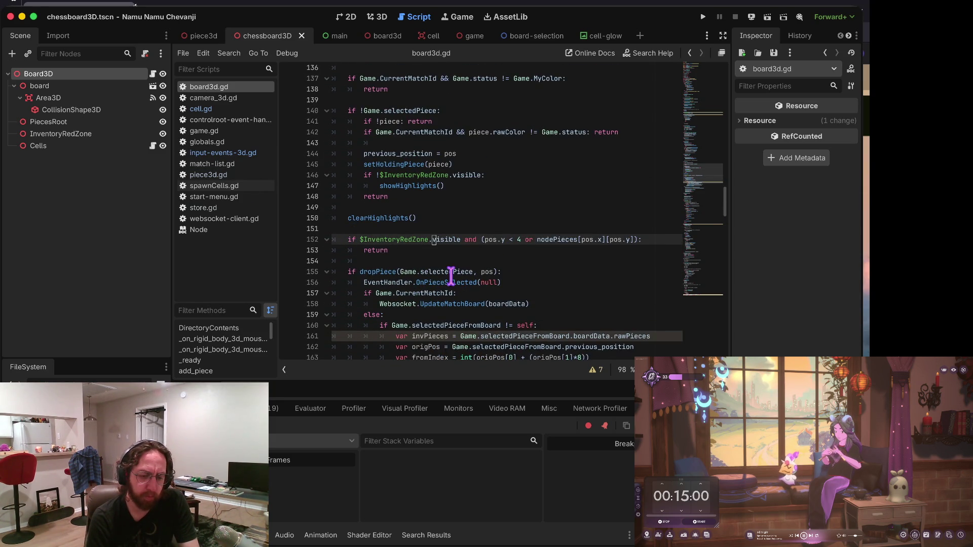
scroll(451, 276, "up", 2)
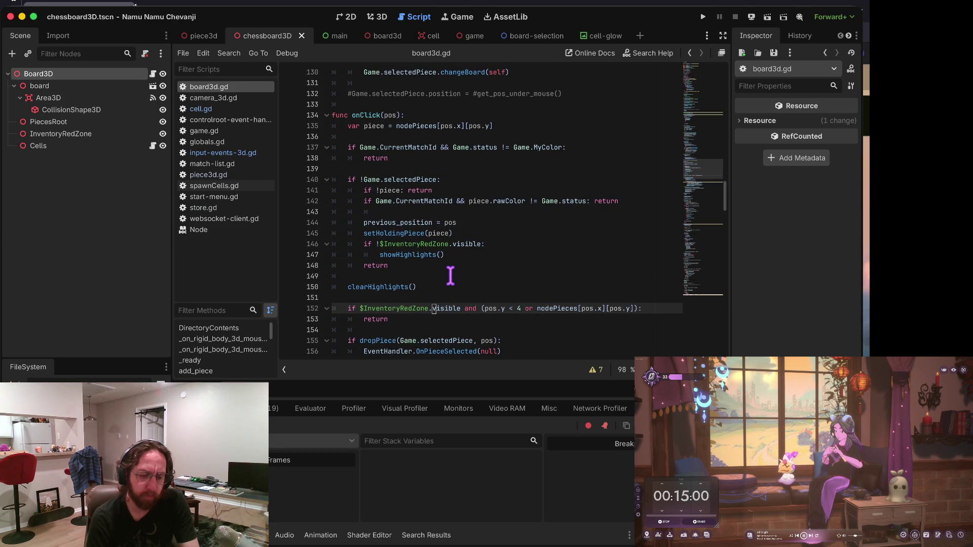
scroll(458, 219, "up", 2)
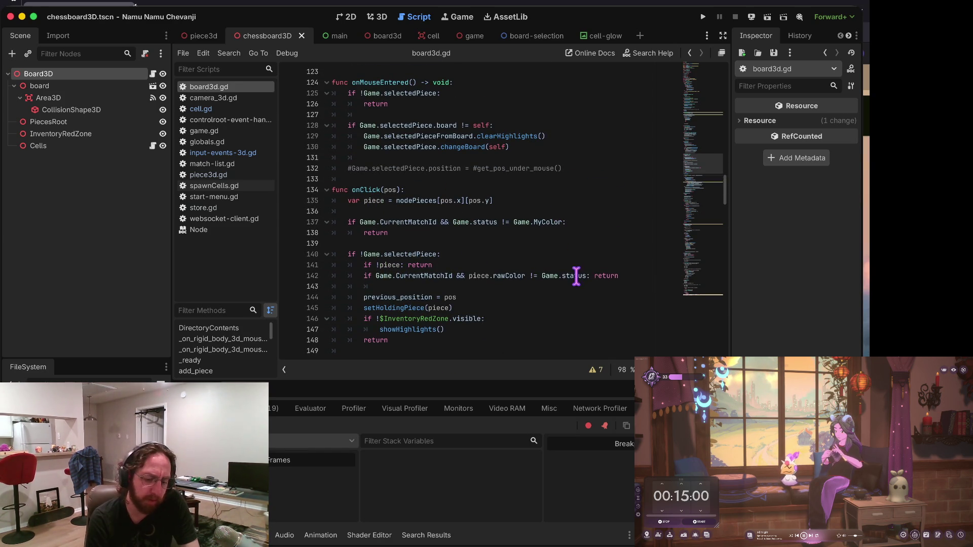
scroll(557, 319, "down", 7)
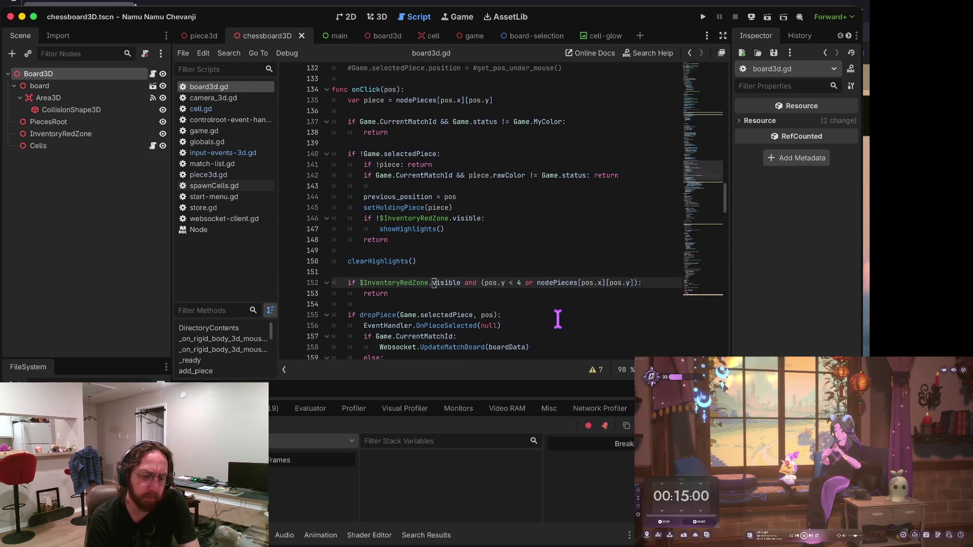
scroll(557, 319, "down", 4)
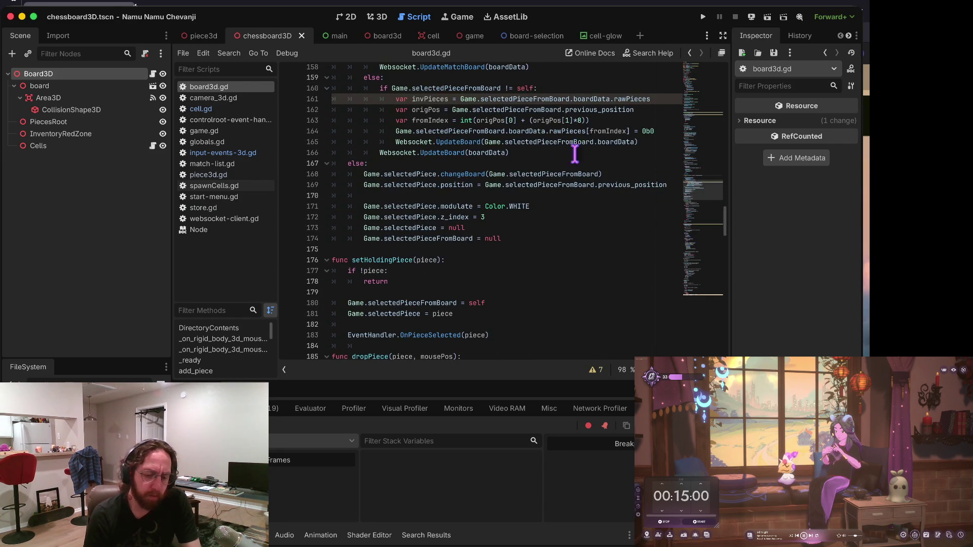
scroll(568, 226, "up", 4)
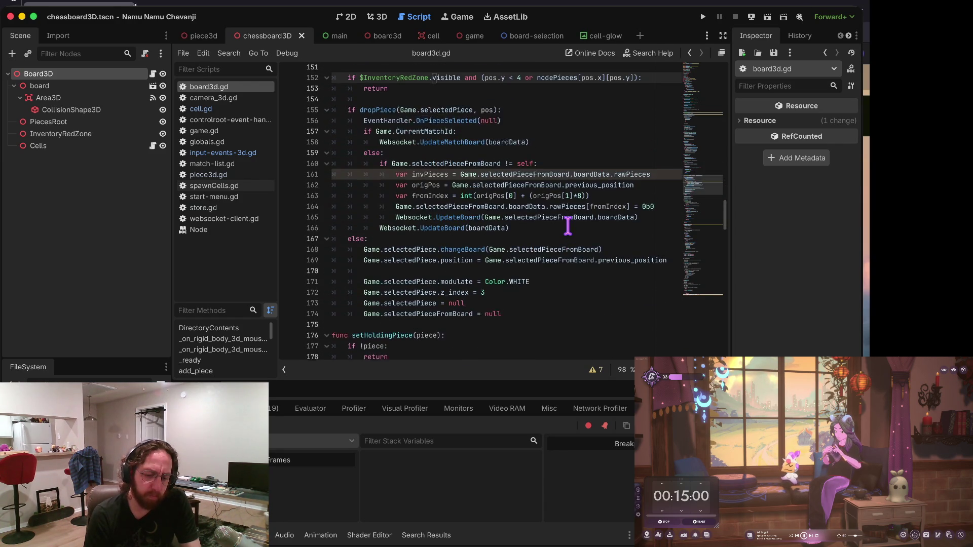
scroll(568, 226, "down", 6)
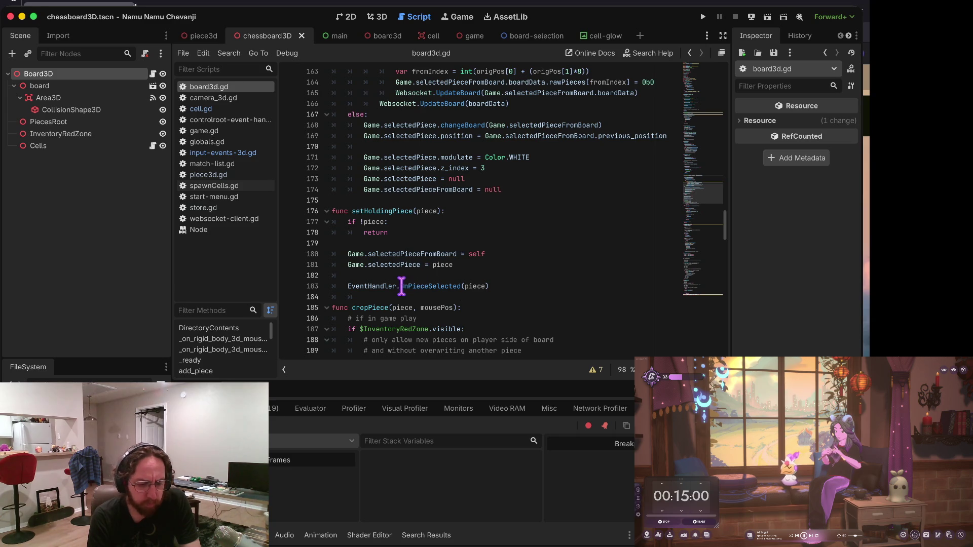
scroll(410, 282, "up", 6)
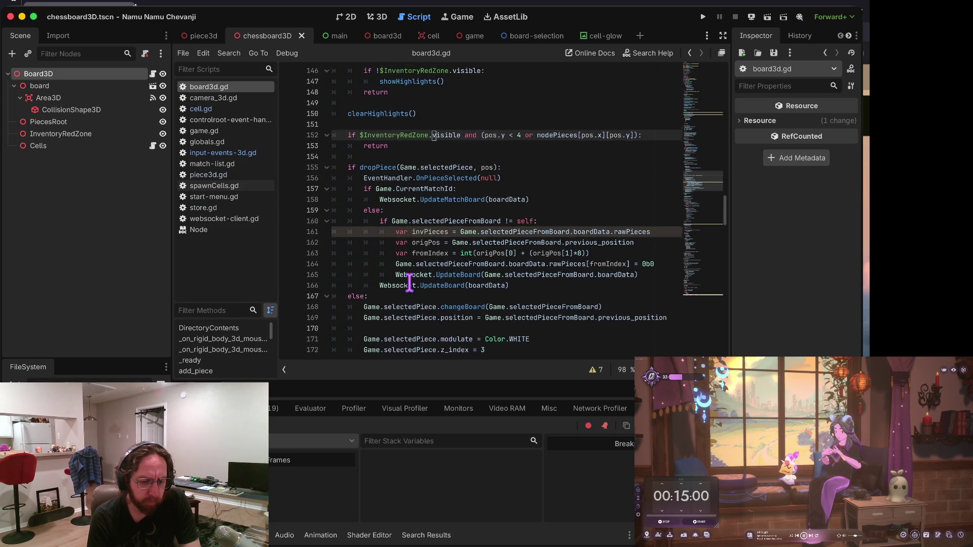
left_click(426, 176)
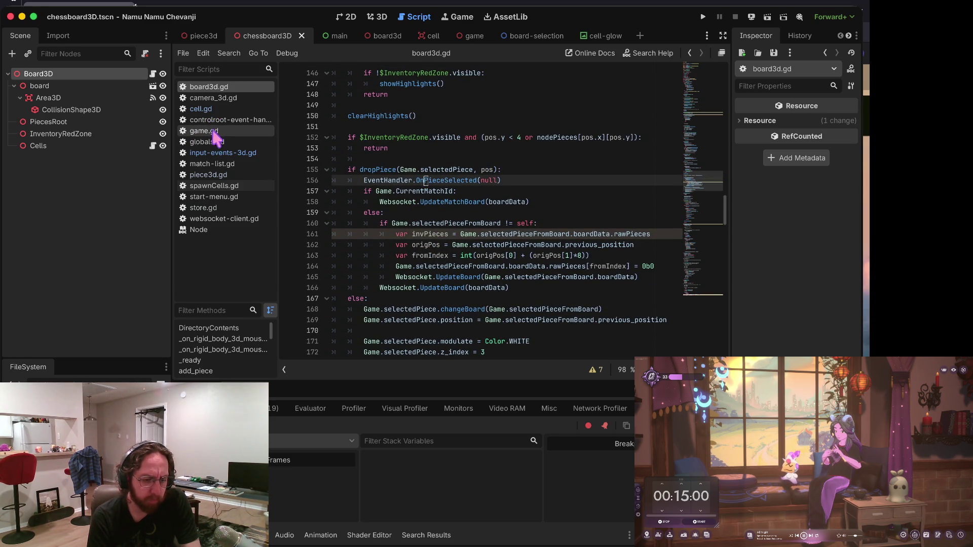
left_click(224, 152)
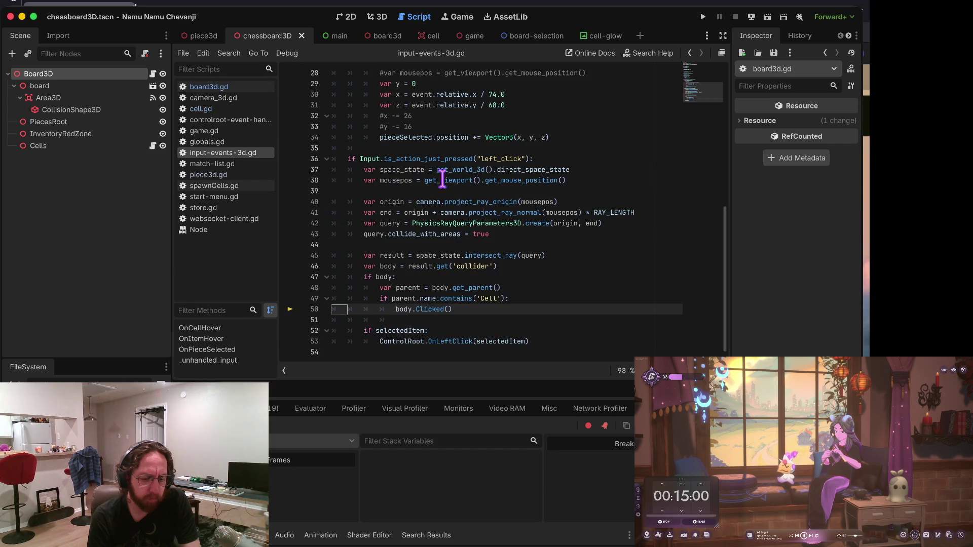
Inspect input-events-3d.gd around lines 20–28 and select the OnPieceSelected function name.
scroll(480, 188, "up", 7)
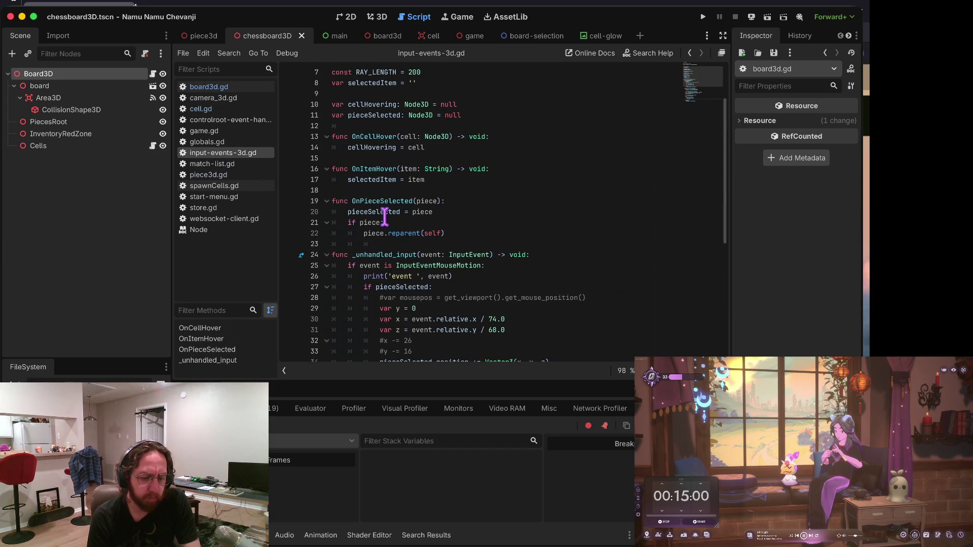
scroll(435, 212, "up", 2)
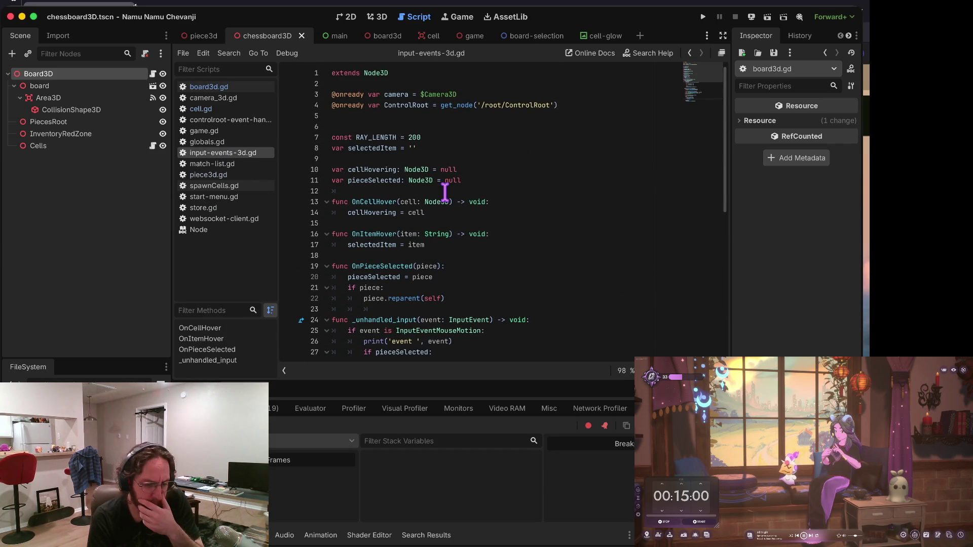
scroll(444, 191, "down", 1)
scroll(486, 269, "down", 4)
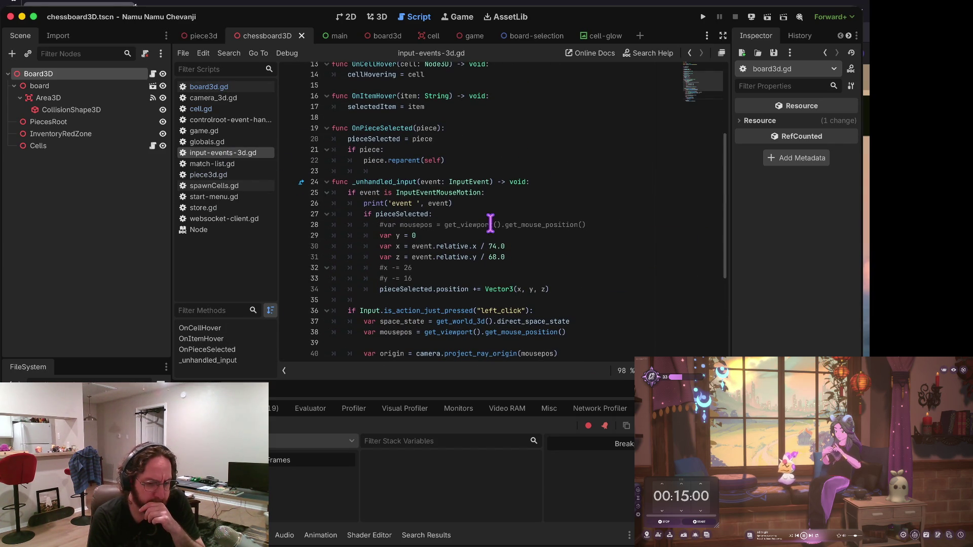
scroll(404, 210, "up", 2)
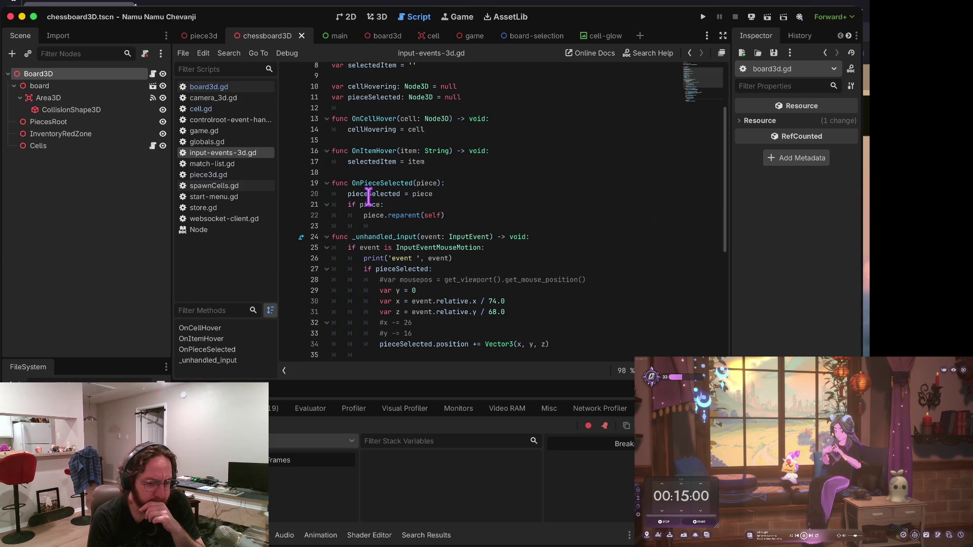
mouse_move(438, 193)
left_mouse_down()
mouse_move(365, 200)
mouse_move(385, 200)
left_mouse_up()
left_click(395, 202)
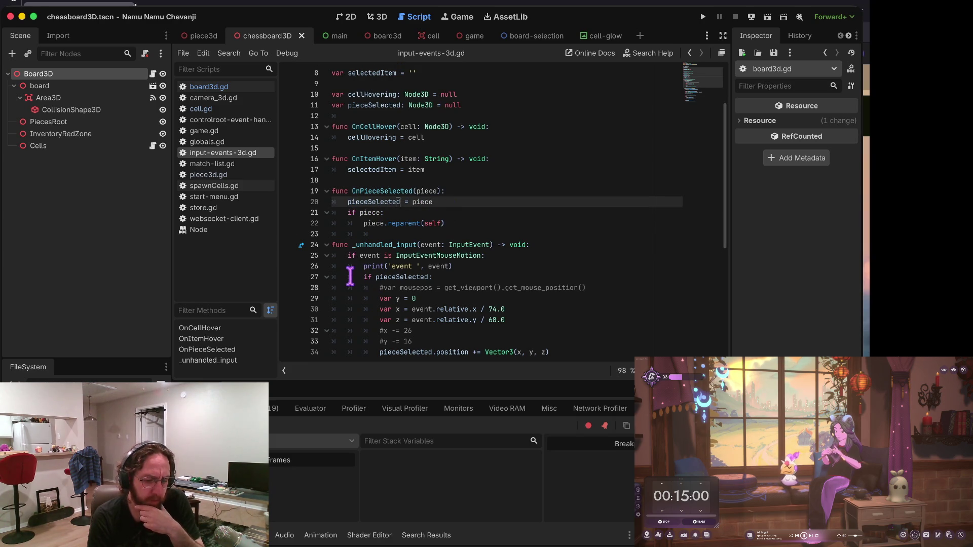
left_click_drag(359, 266, 431, 278)
left_click(428, 287)
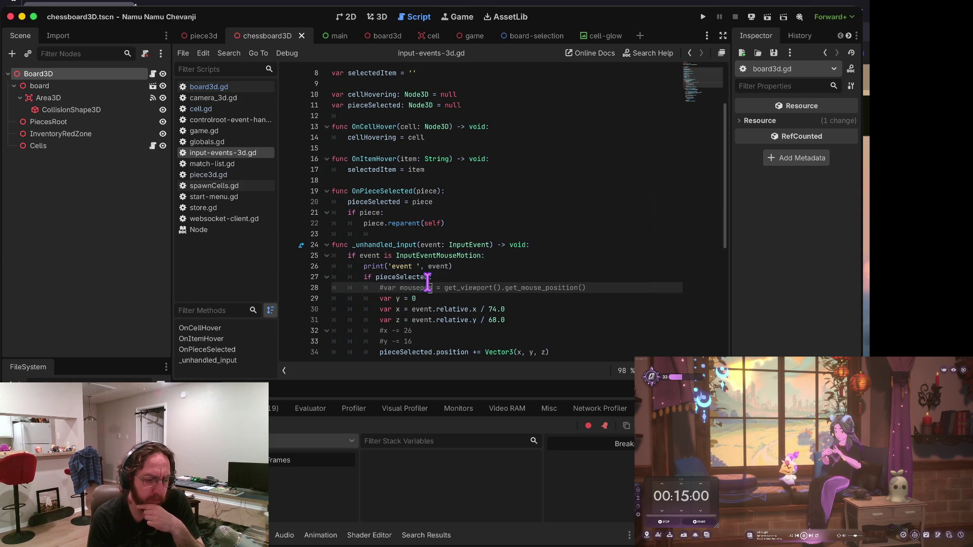
double_click(374, 191)
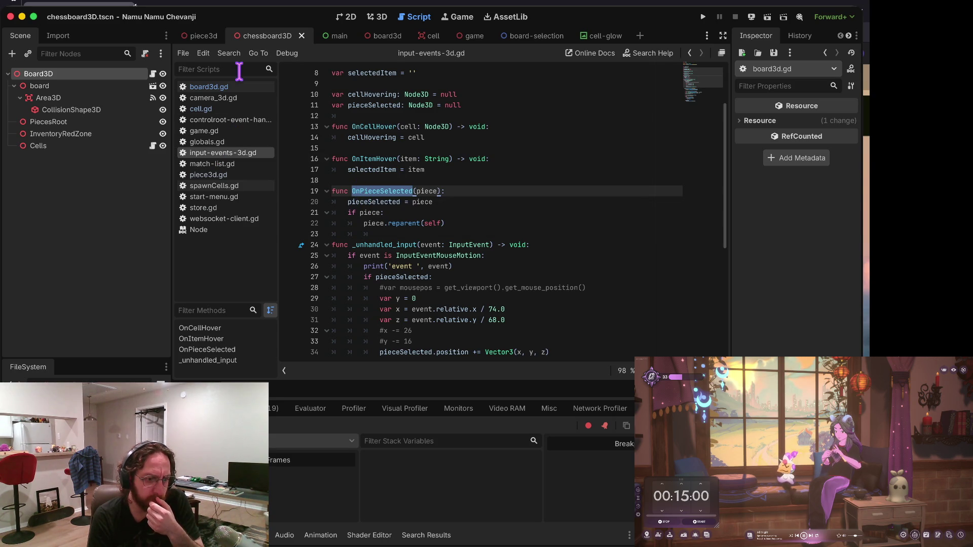
Glance at globals.gd, return to input-events-3d.gd, then switch to piece3d.gd.
left_click(229, 143)
left_click(232, 154)
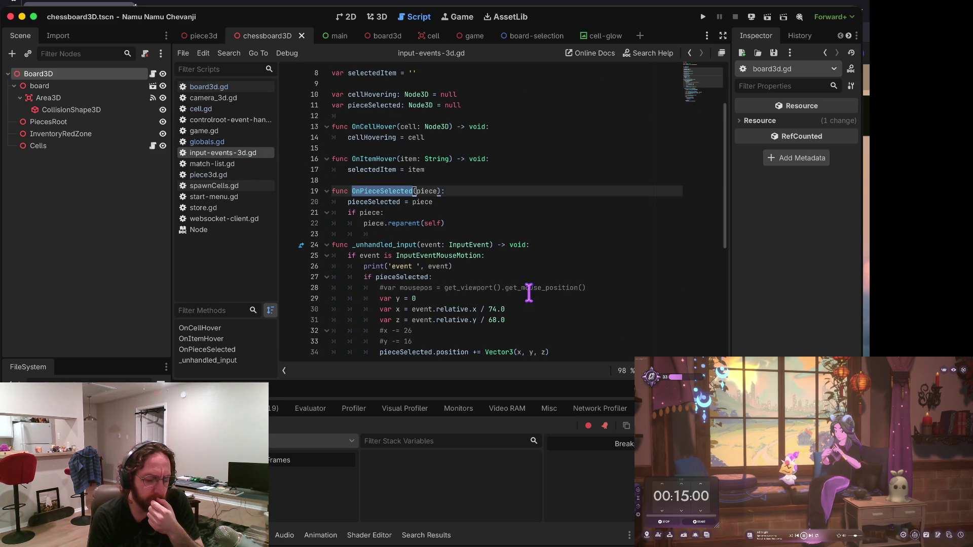
mouse_move(366, 214)
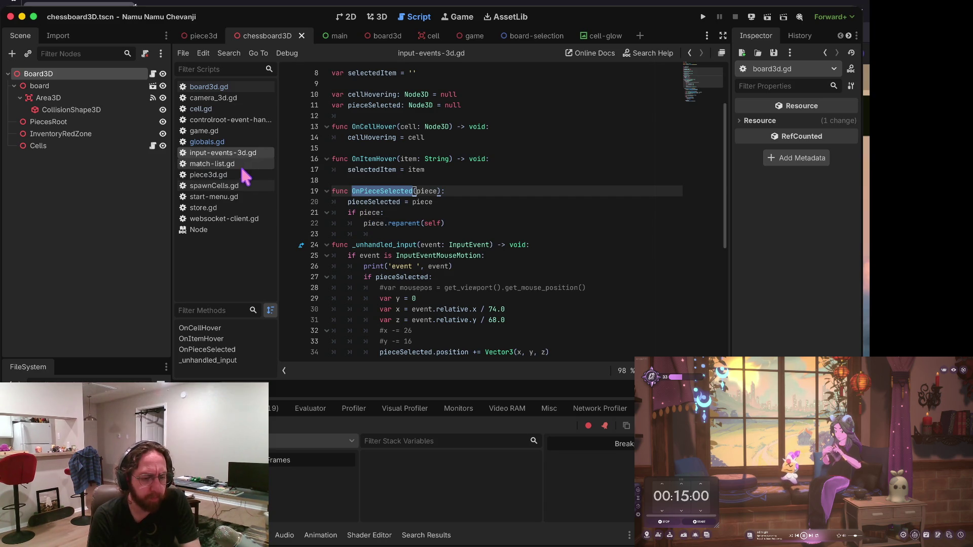
left_click(243, 175)
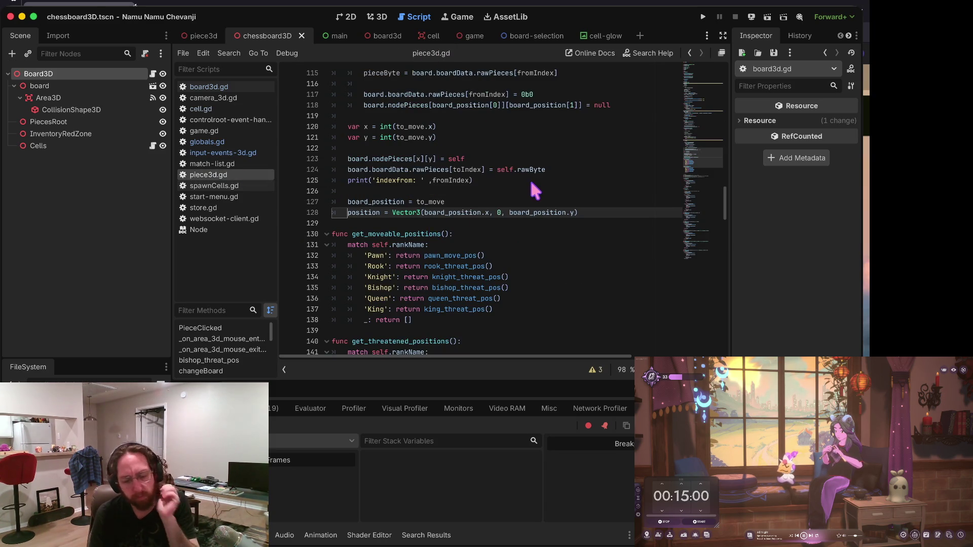
Run the project and sign in through the username login screen.
key("super+b")
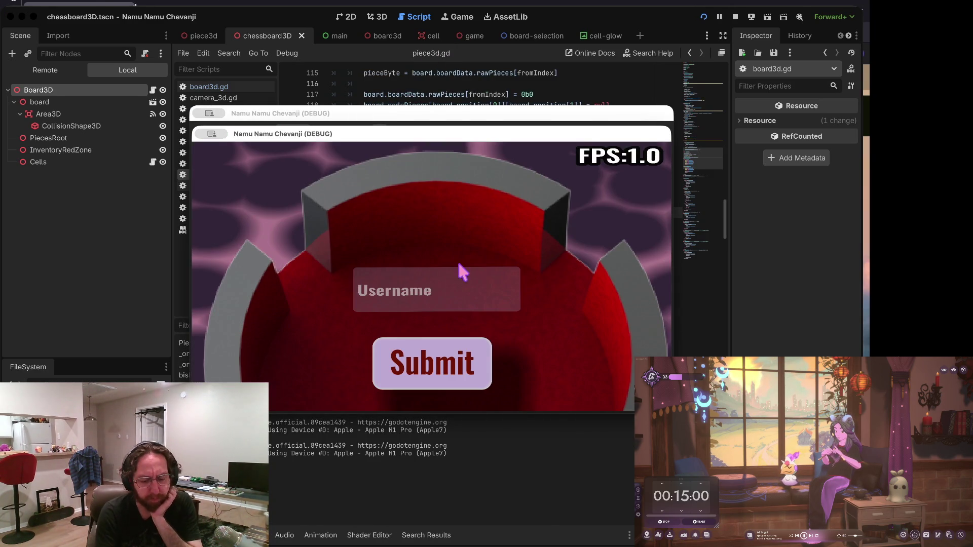
left_click(448, 276)
left_click(432, 374)
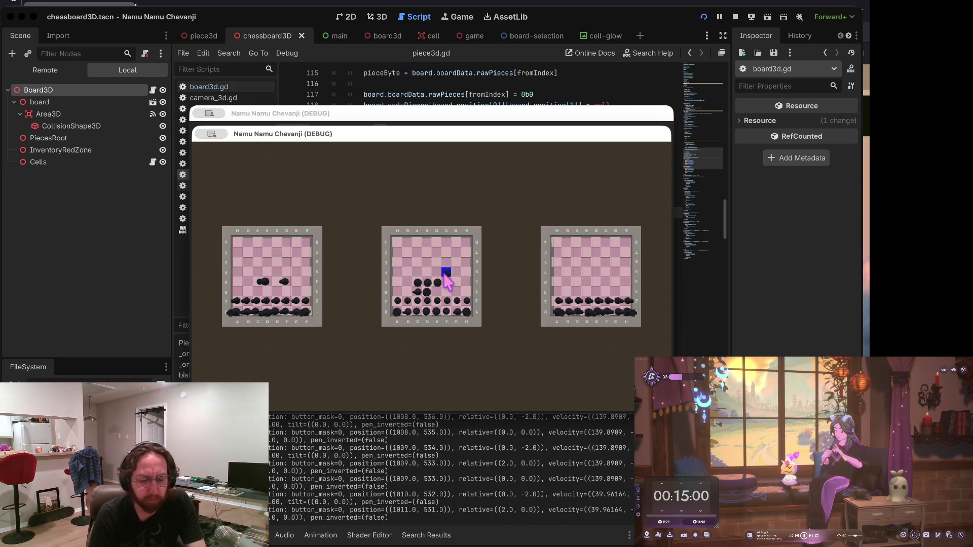
Click pieces on the board, then open and close the store screen.
left_click(400, 271)
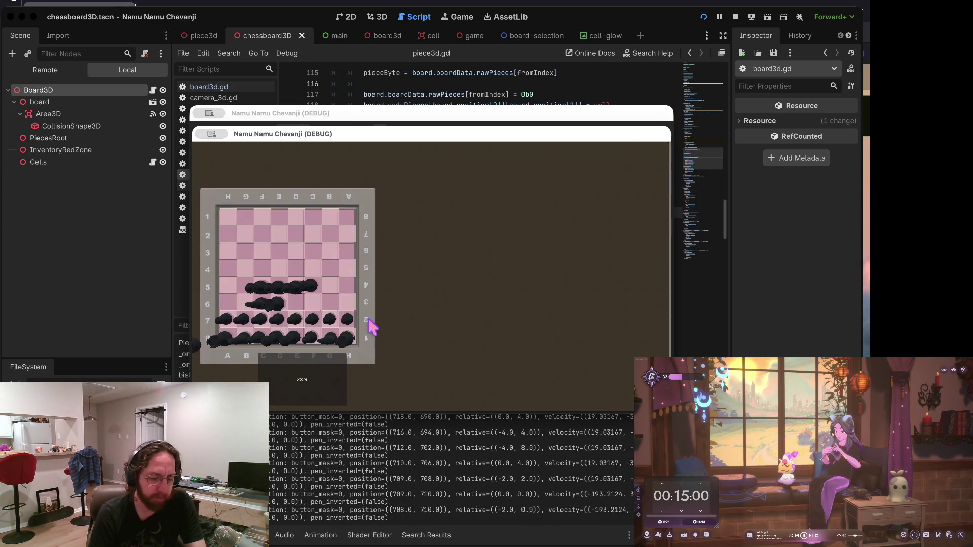
left_click(308, 282)
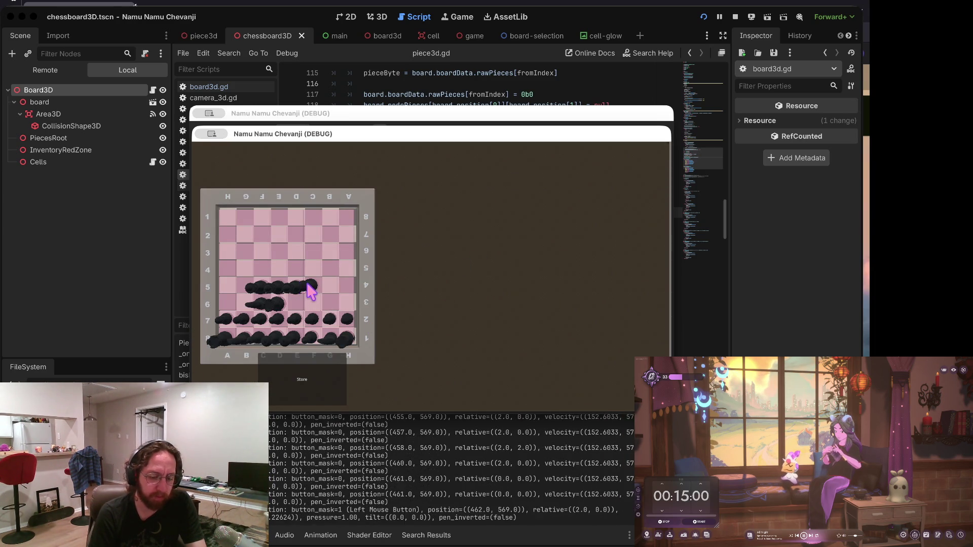
left_click(315, 391)
left_click(564, 363)
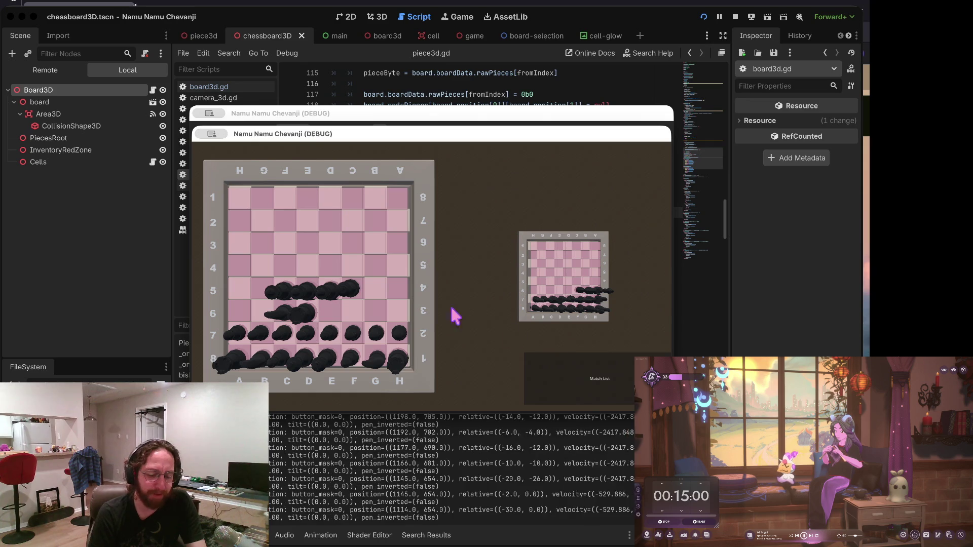
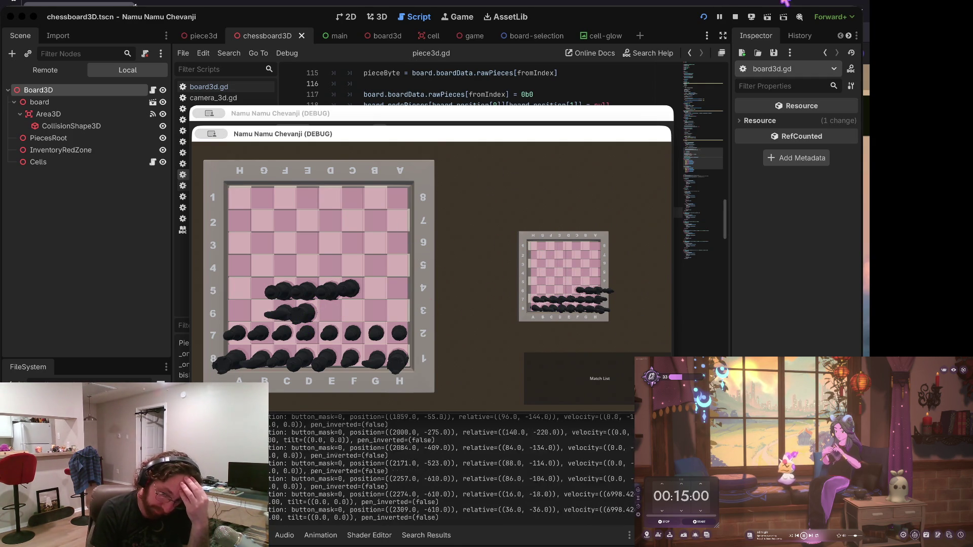
Stop and relaunch the chess game, then log in with a username.
left_click(735, 16)
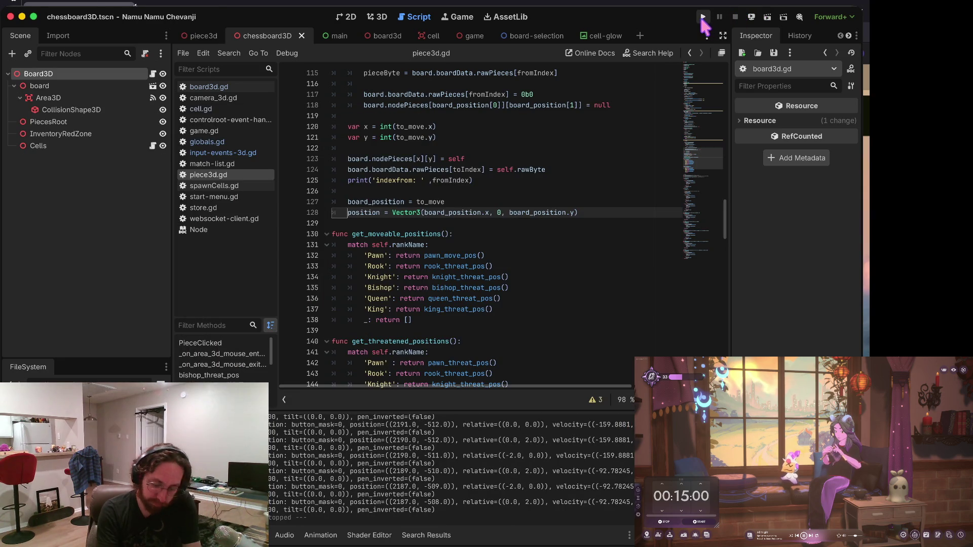
key("super+b")
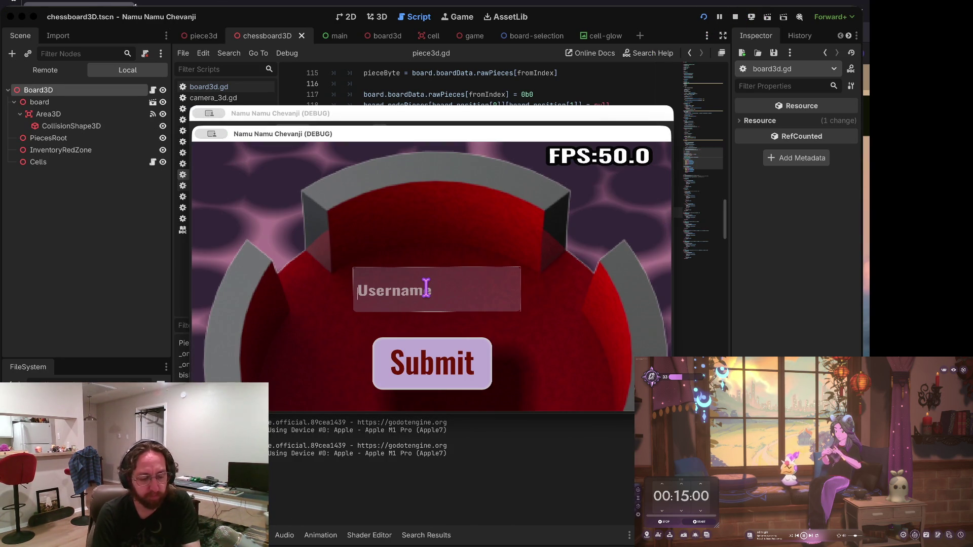
left_click(418, 285)
type("b")
left_click(442, 364)
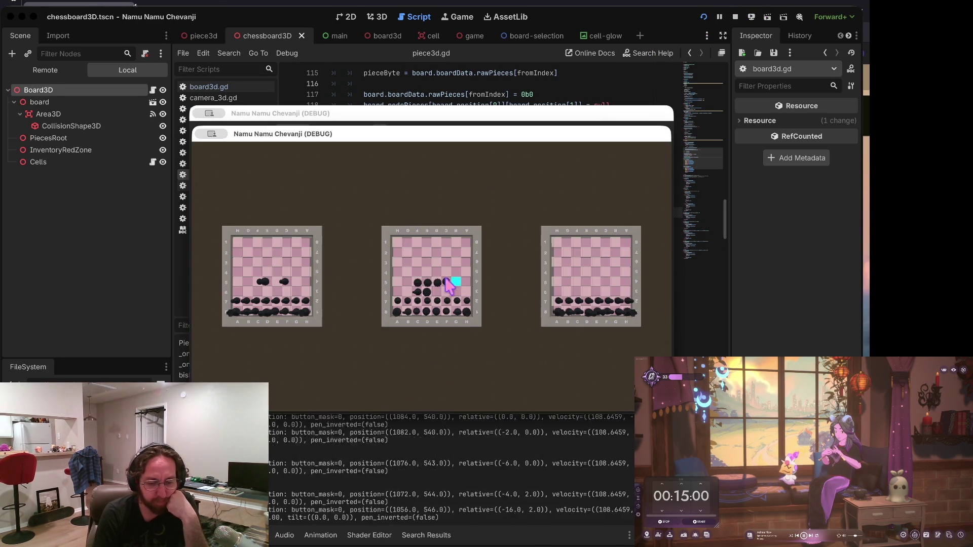
Open the middle board via the Store, test dropping a carried piece beside the small board, and restart.
left_click(388, 276)
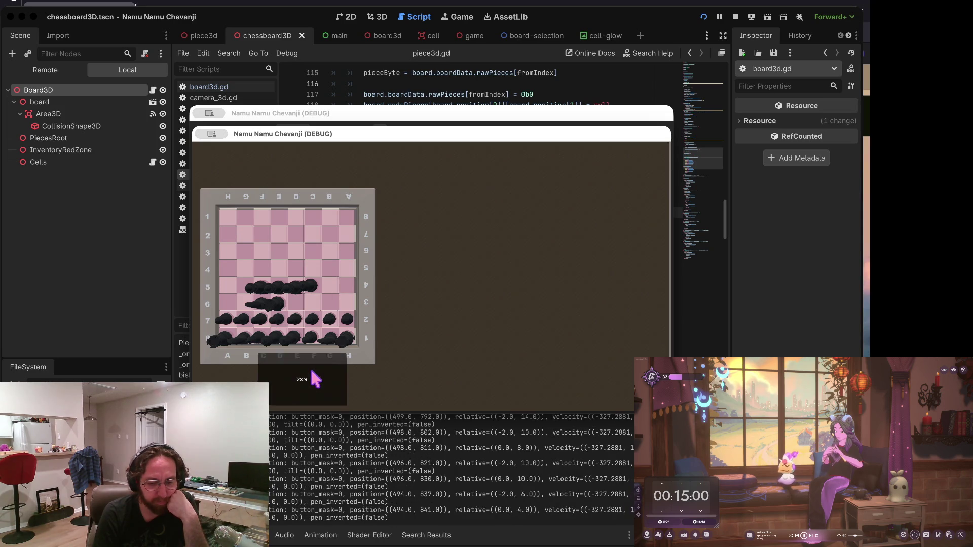
left_click(311, 378)
left_click(585, 370)
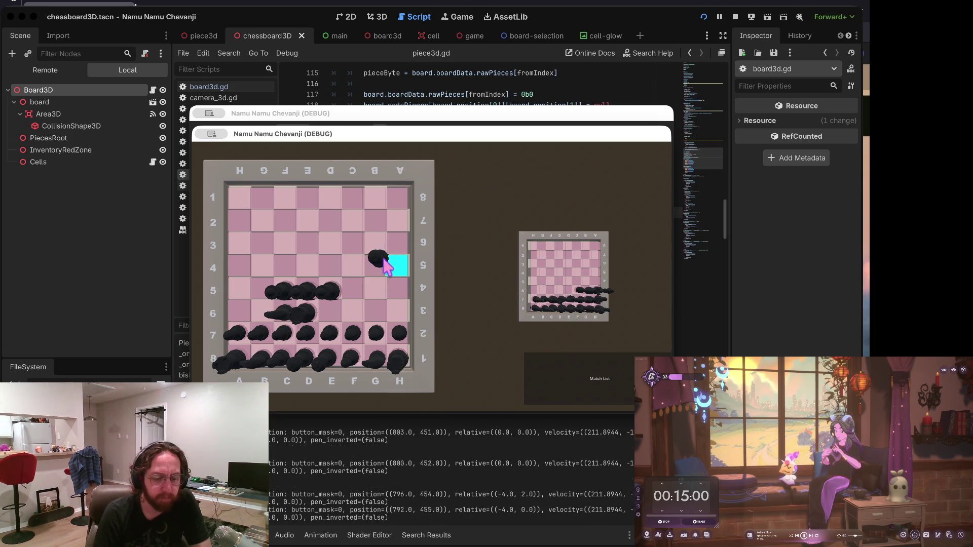
left_click(375, 289)
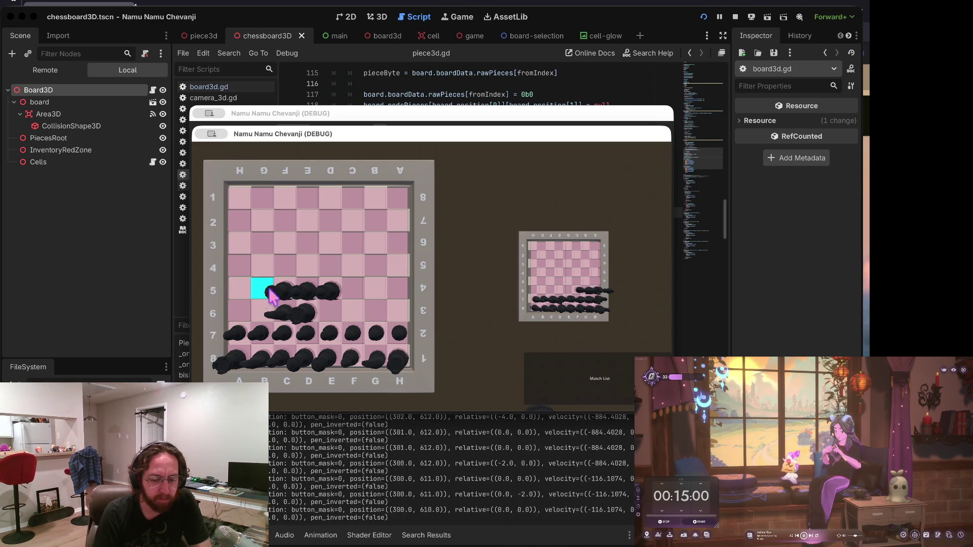
key("super+b")
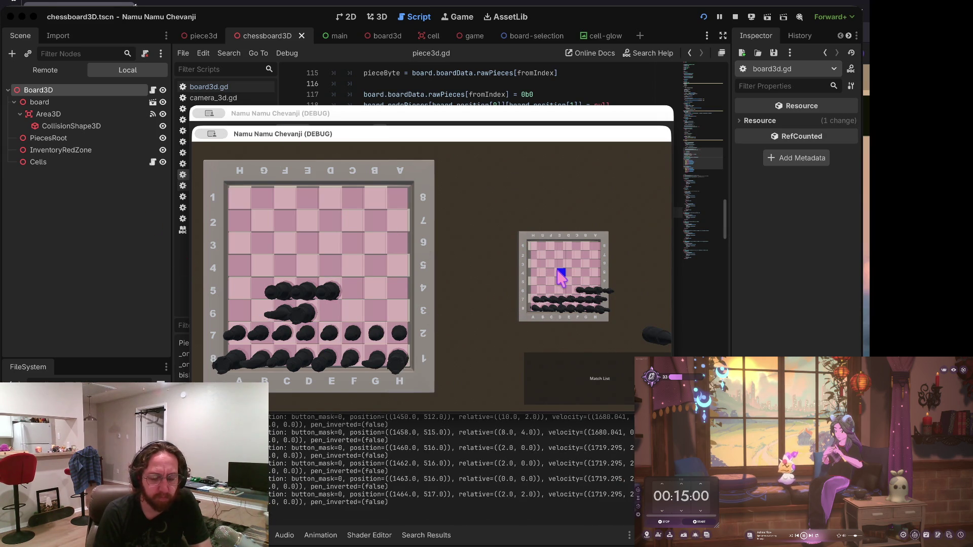
left_click(498, 94)
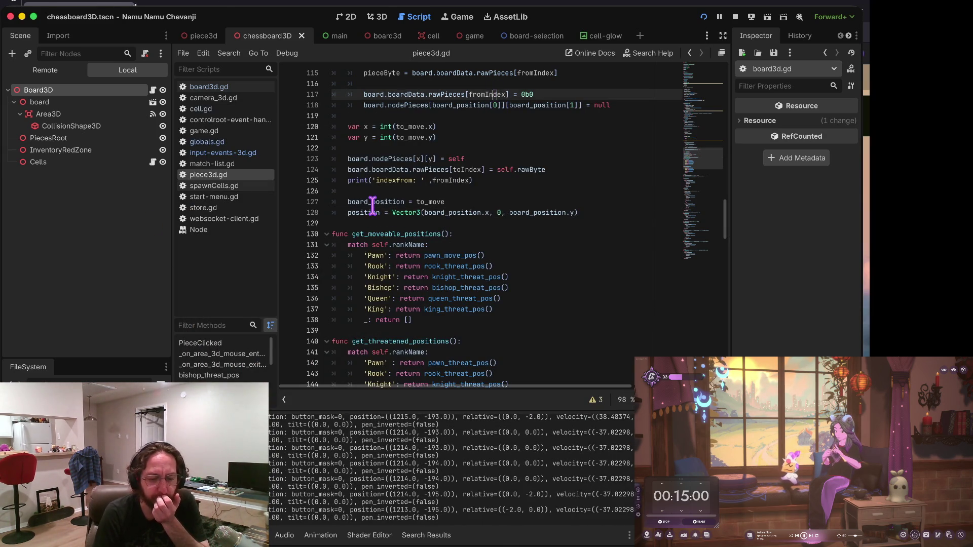
In input-events-3d.gd, add an else branch calling pieceSelected.reparent and move the assignment below it.
left_click(223, 153)
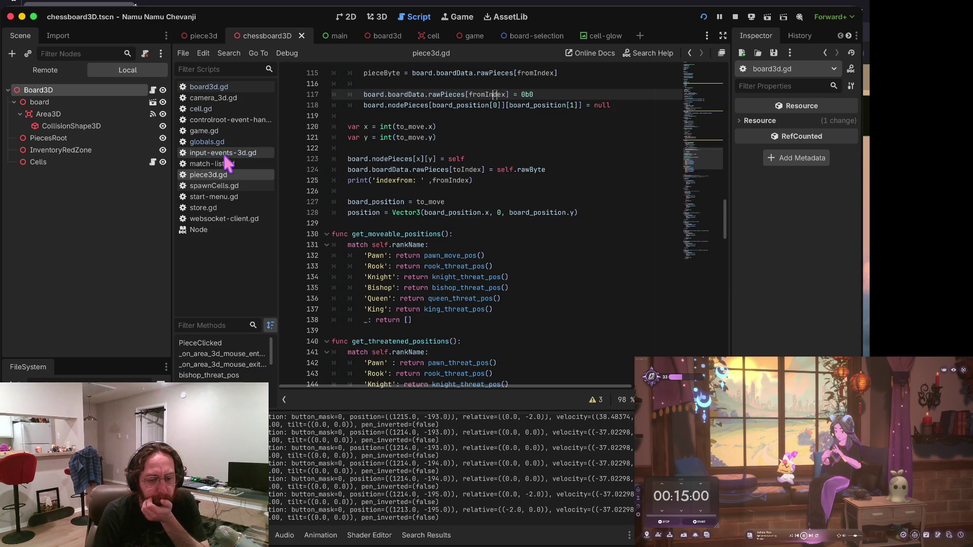
left_click(398, 223)
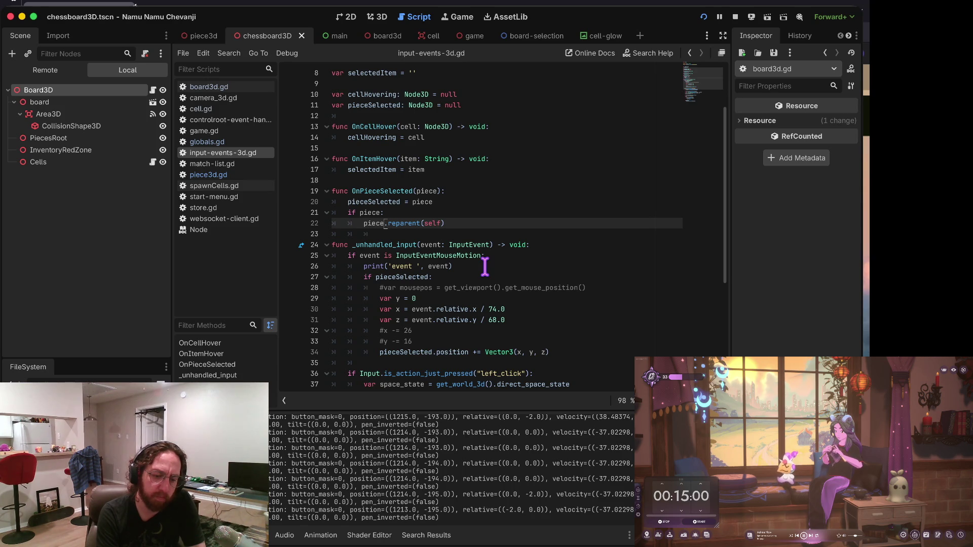
key("Return")
type("else:")
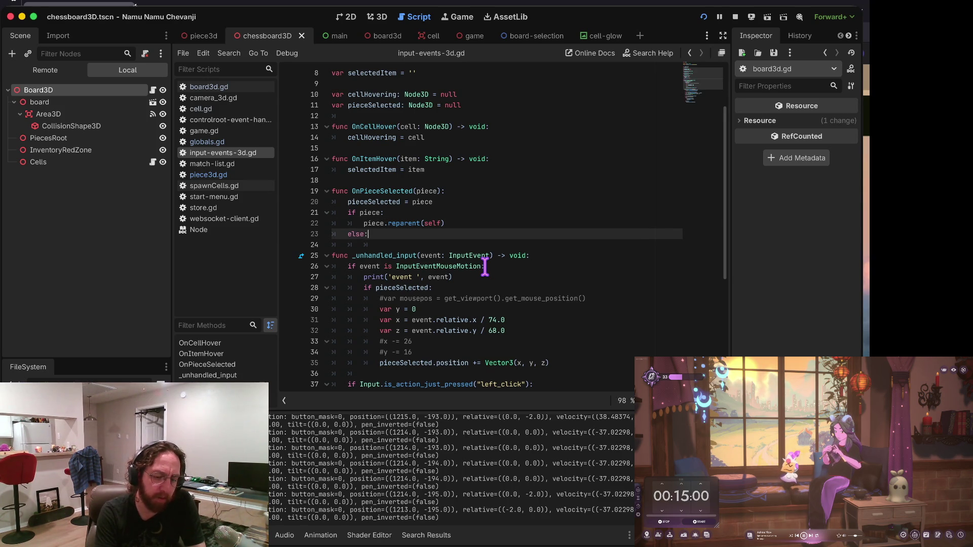
key("Return")
key("Up")
key("Up")
key("Down")
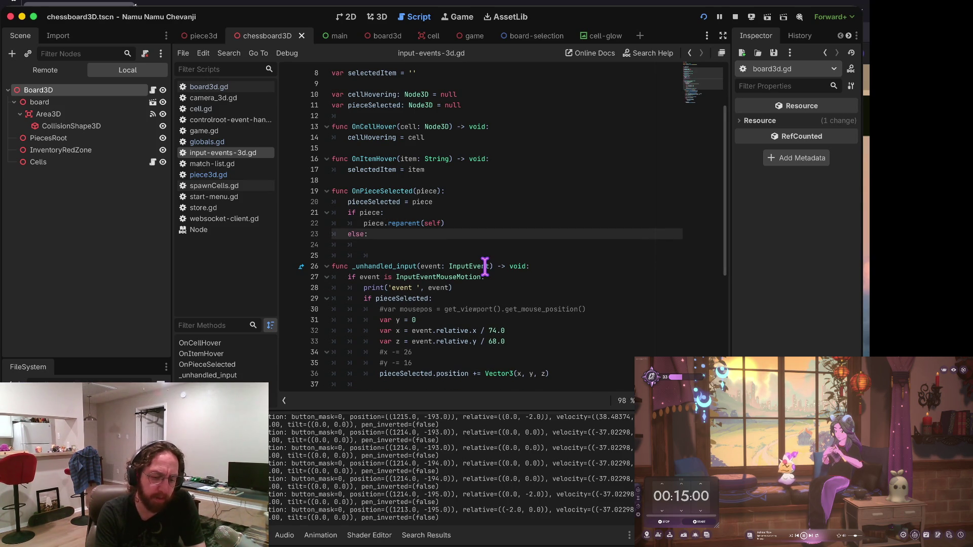
key("Up")
key("Up")
key("Up")
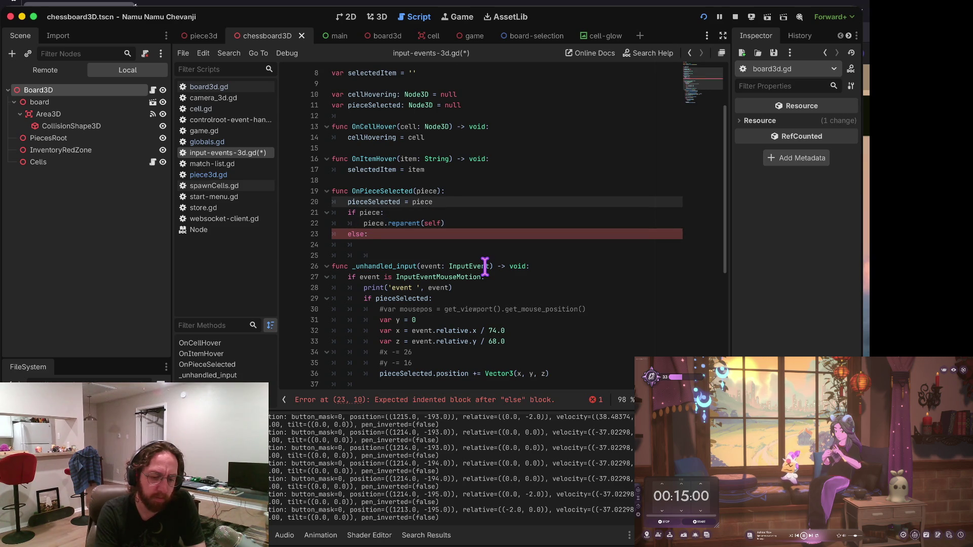
key("alt+Down")
key("alt+Down")
key("alt+Down")
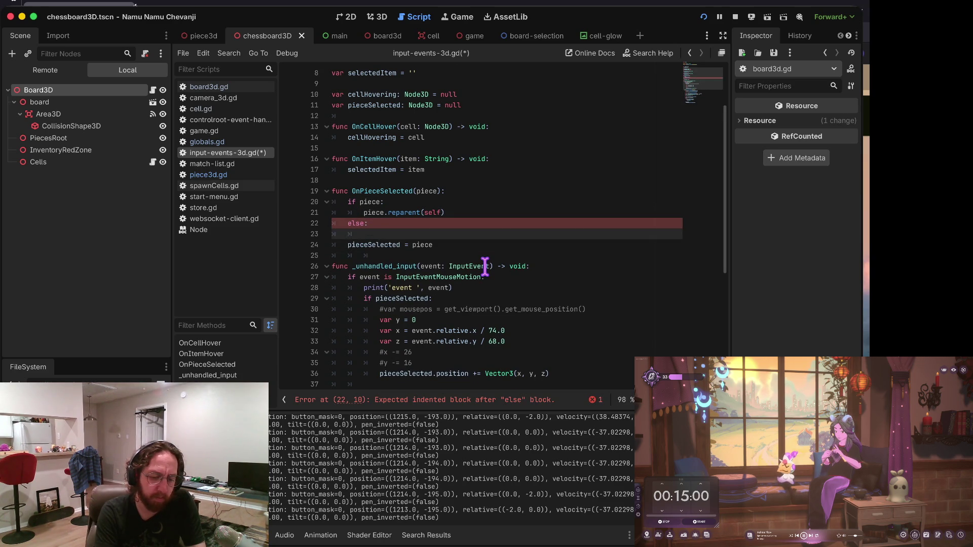
type("pie")
key("Return")
type("reparent(")
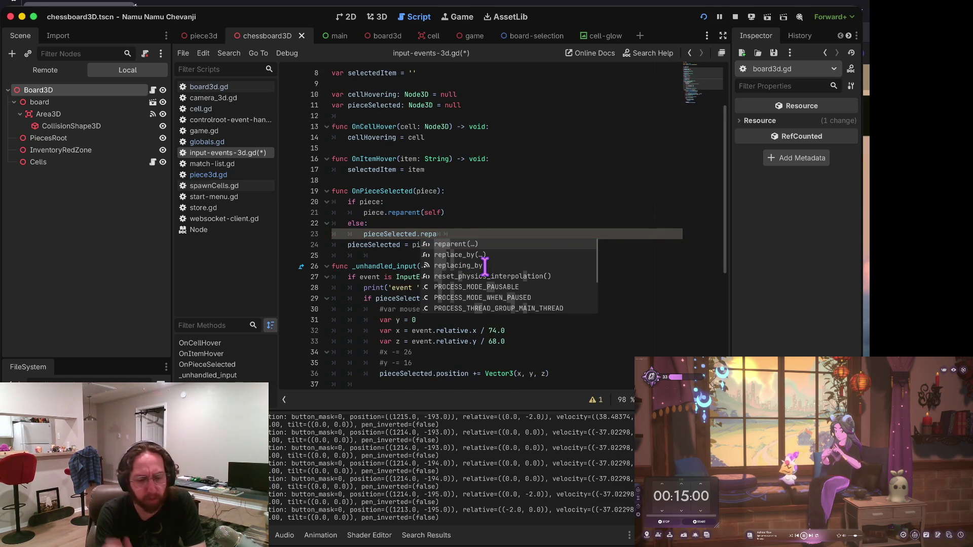
key("Return")
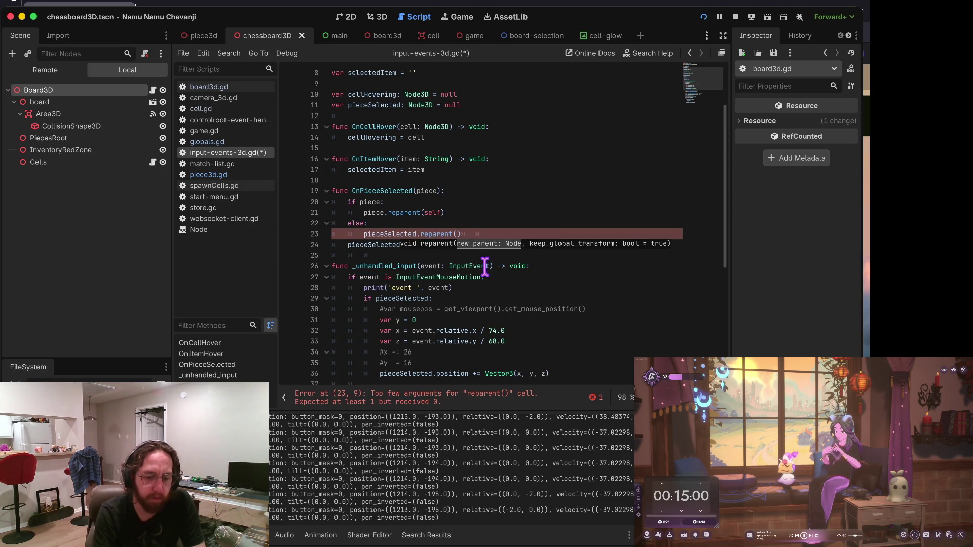
Add a board parameter to OnPieceSelected and pass board to the reparent call.
key("Escape")
key("Up")
key("Up")
key("Up")
key("Down")
key("Down")
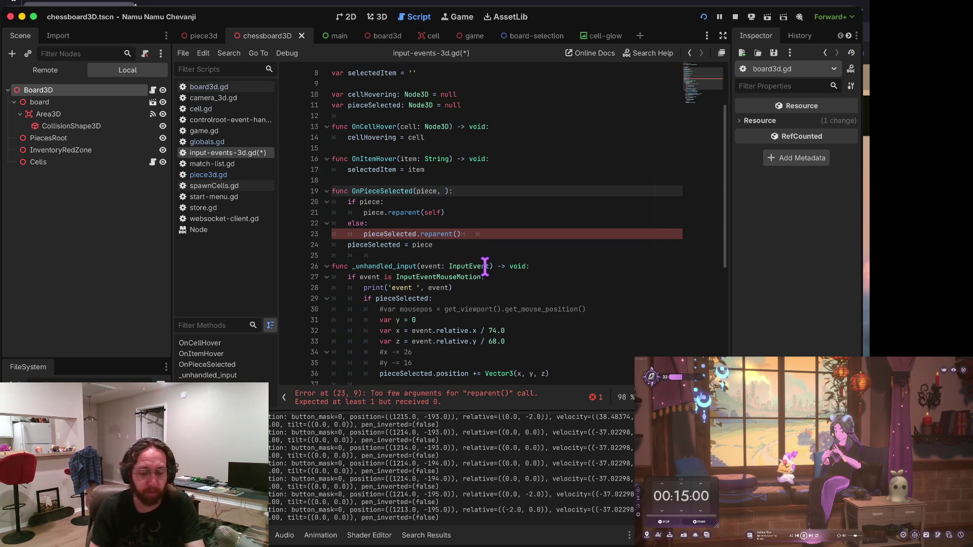
key("BackSpace")
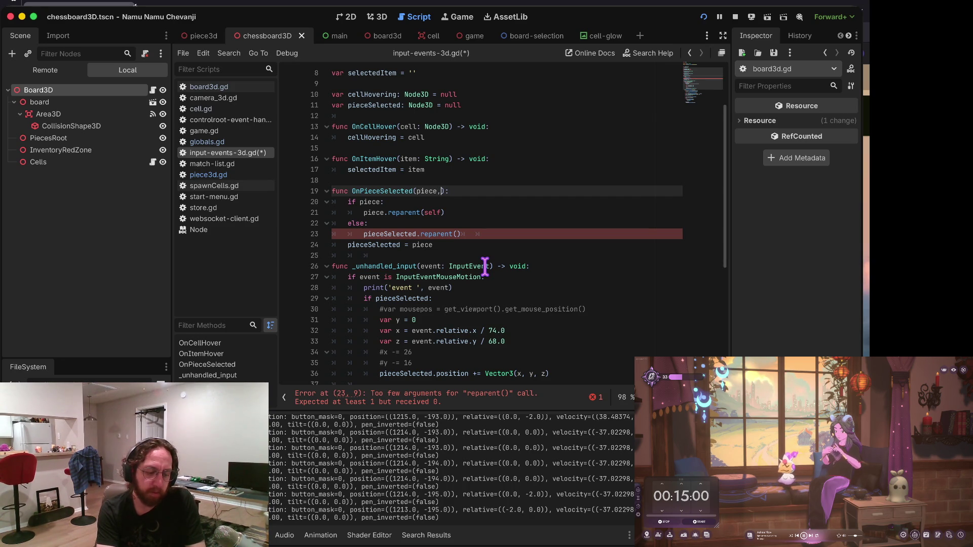
type("board")
key("Down")
key("Down")
key("Down")
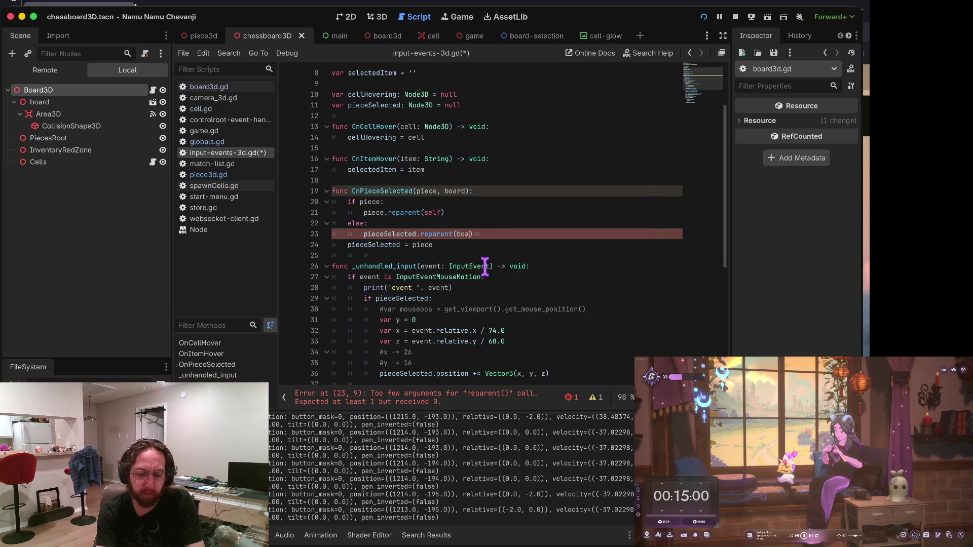
type("ard")
key("Return")
type(")")
Insert a blank line above the pieceSelected assignment and save input-events-3d.gd.
key("Home")
key("Down")
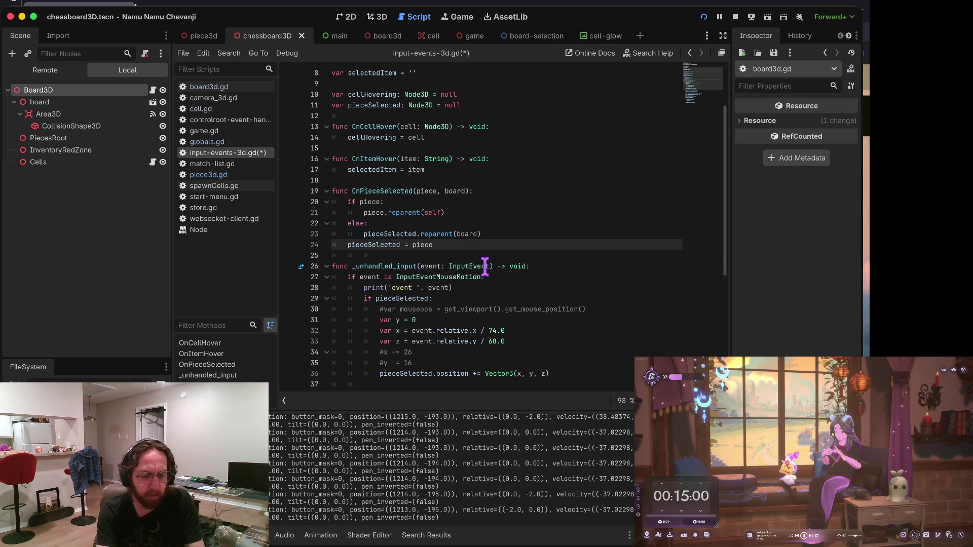
key("Return")
key("Up")
key("Up")
key("ctrl+s")
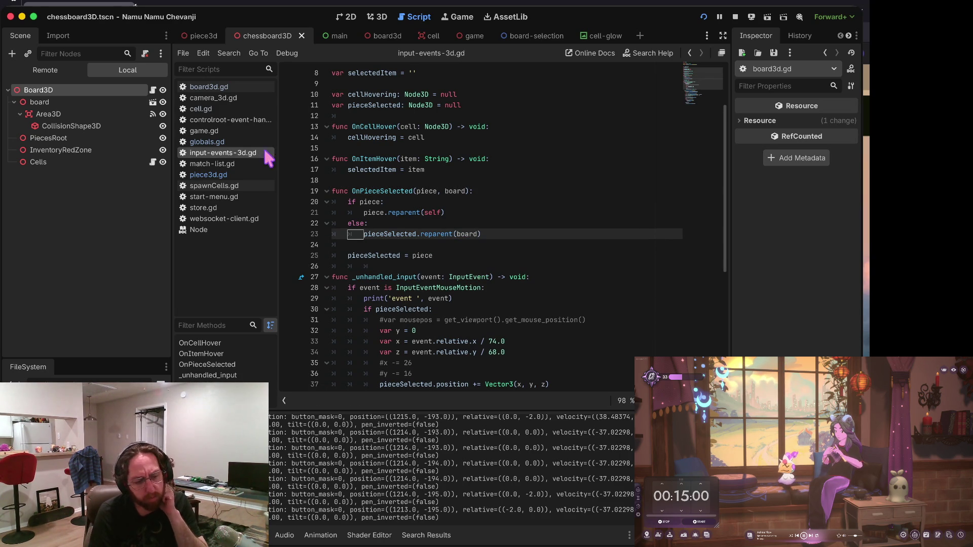
left_click(218, 87)
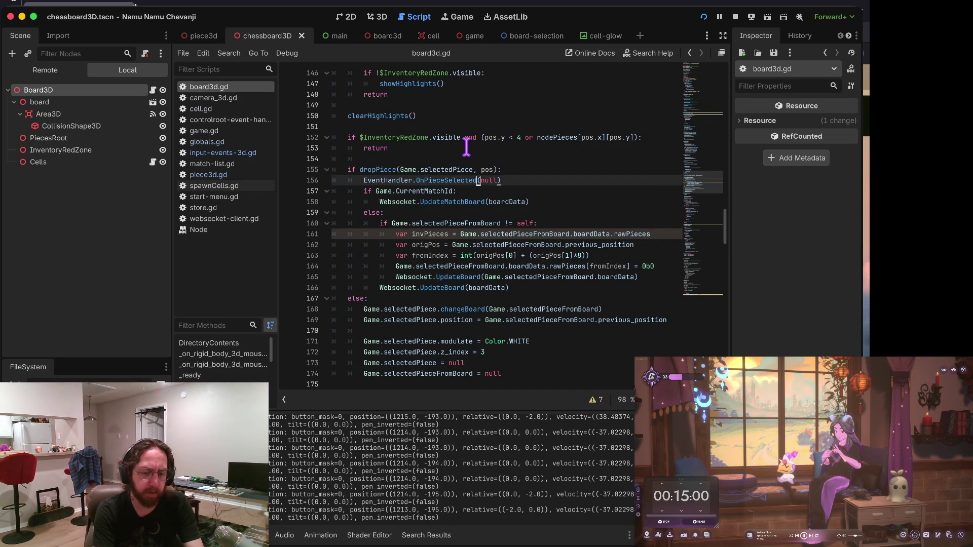
Append self as the second argument to both OnPieceSelected calls in board3d.gd, then relaunch the game.
key("Right")
key("Right")
key("Right")
type(", self")
key("Home")
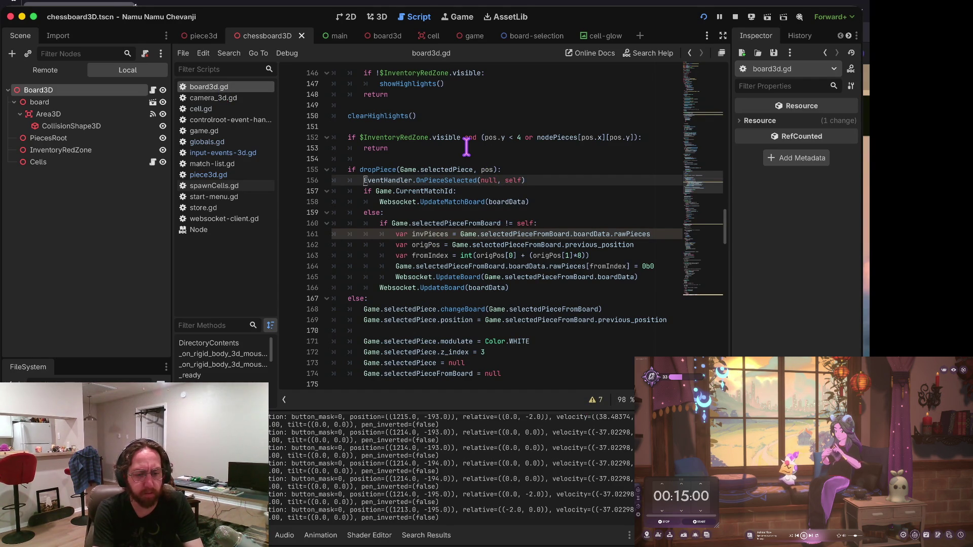
key("ctrl+d")
key("ctrl+d")
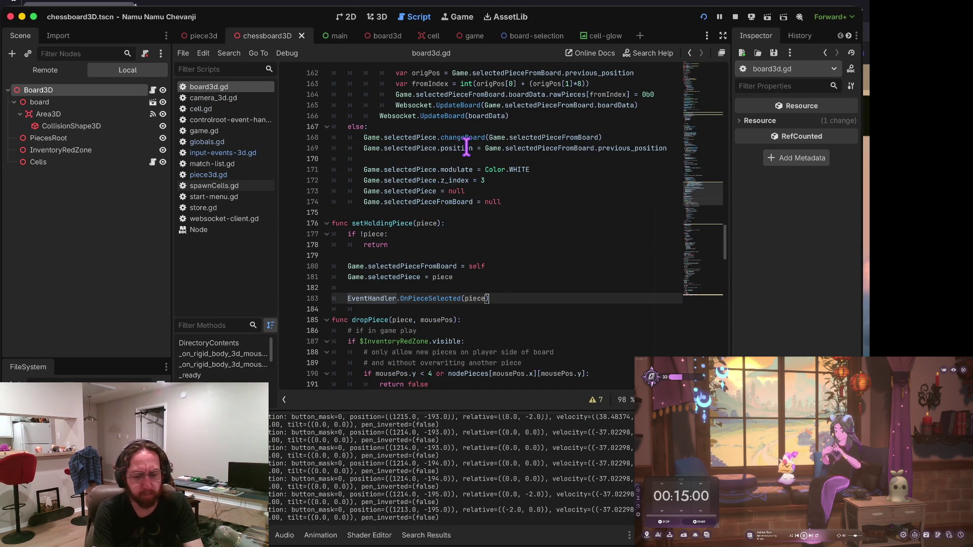
type(", self")
key("Home")
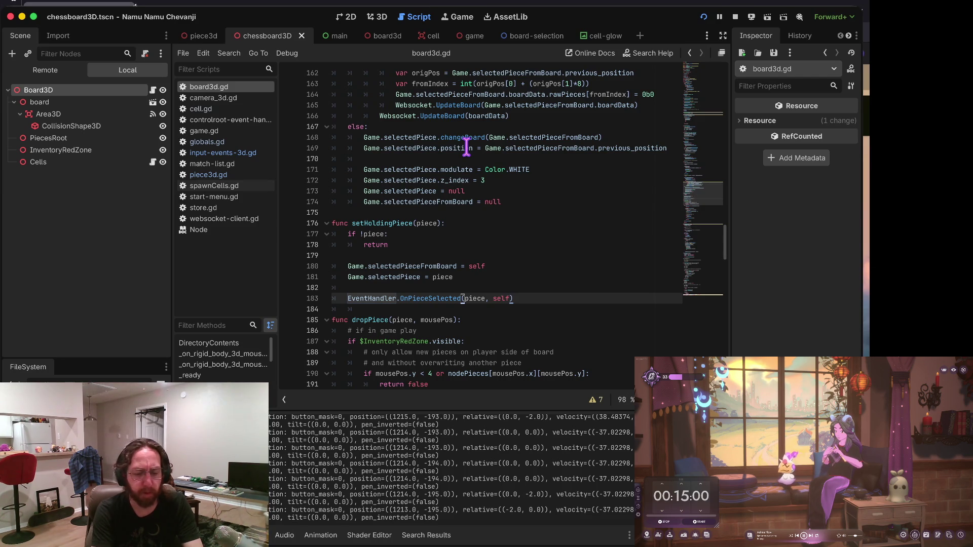
key("super+b")
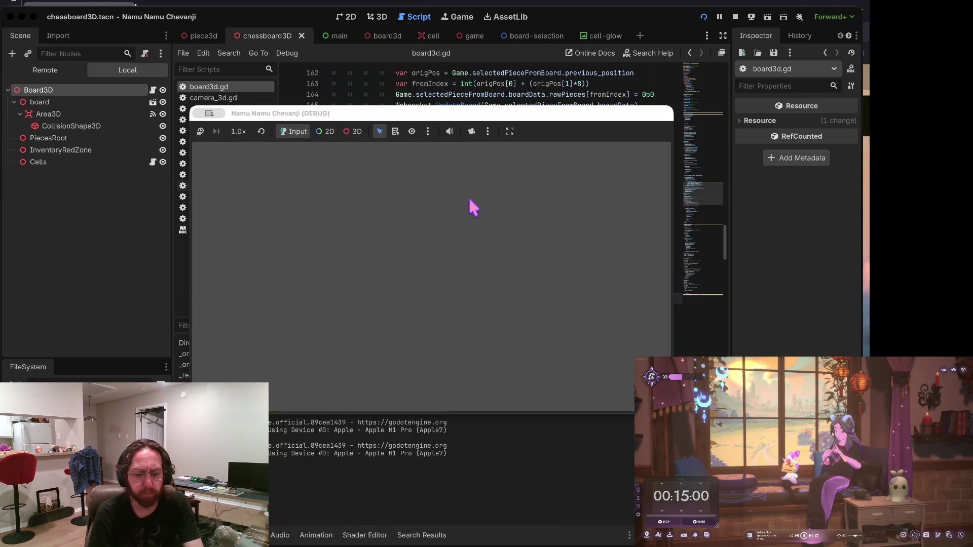
Log in, open the middle board via the Store, pick up a piece, then return to the script.
left_click(430, 355)
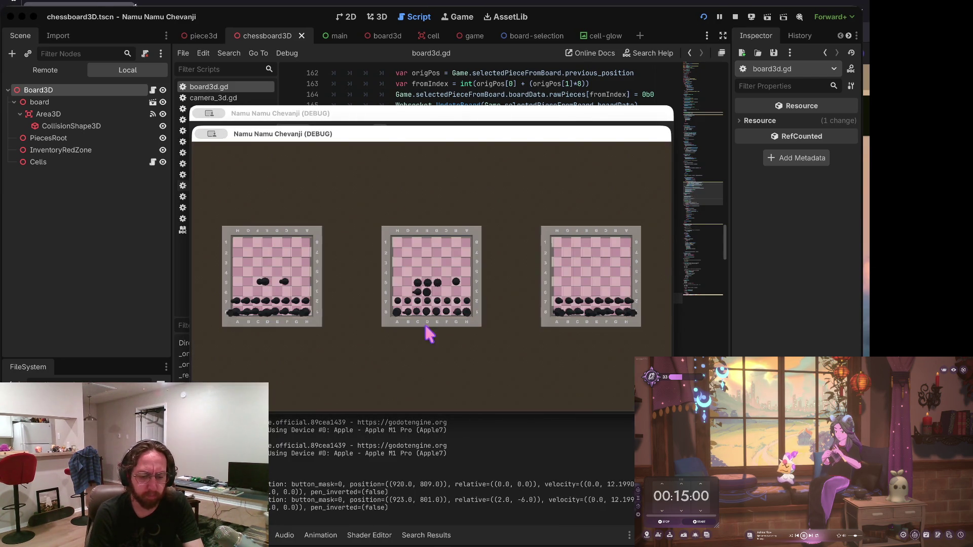
left_click(388, 293)
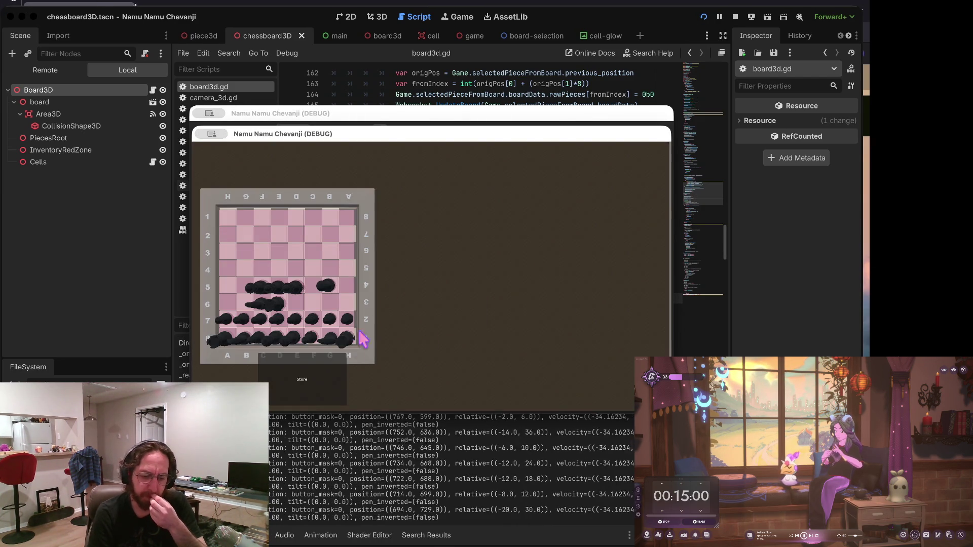
left_click(330, 378)
left_click(586, 383)
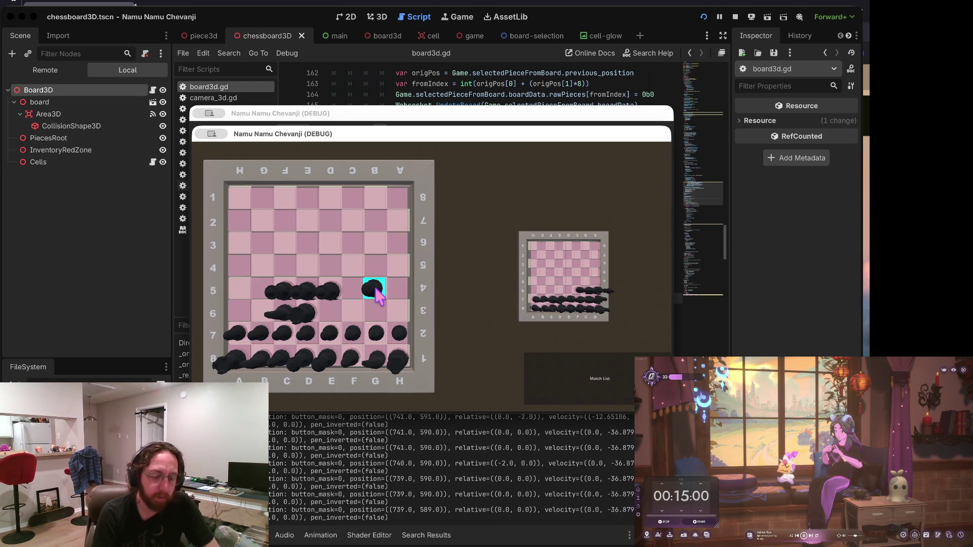
left_click(354, 277)
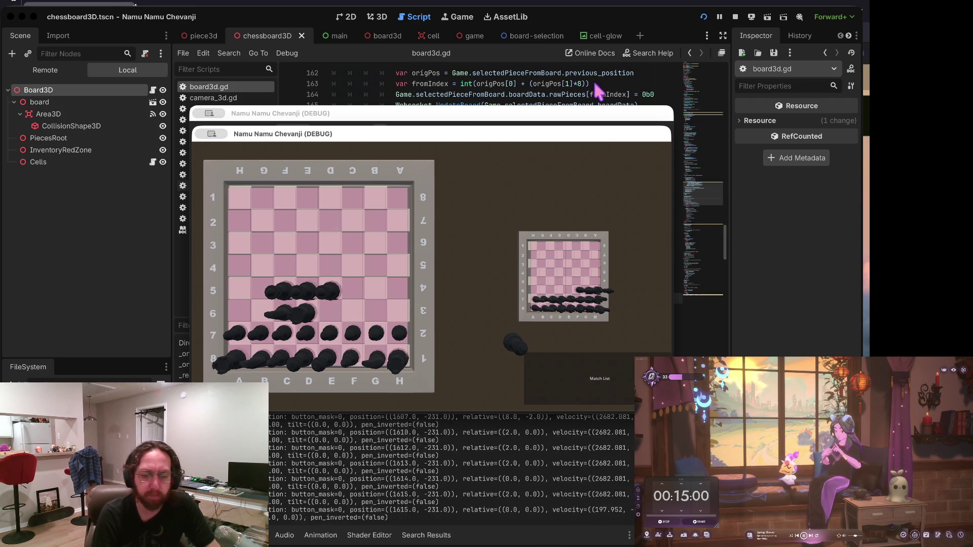
left_click(735, 17)
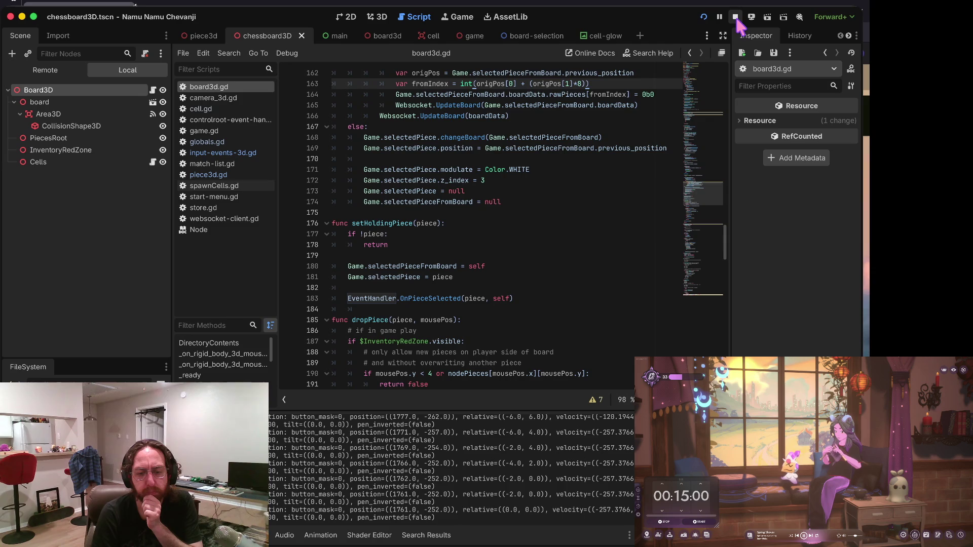
Stop the game and glance at globals.gd and game.gd before returning to board3d.gd.
scroll(638, 186, "up", 4)
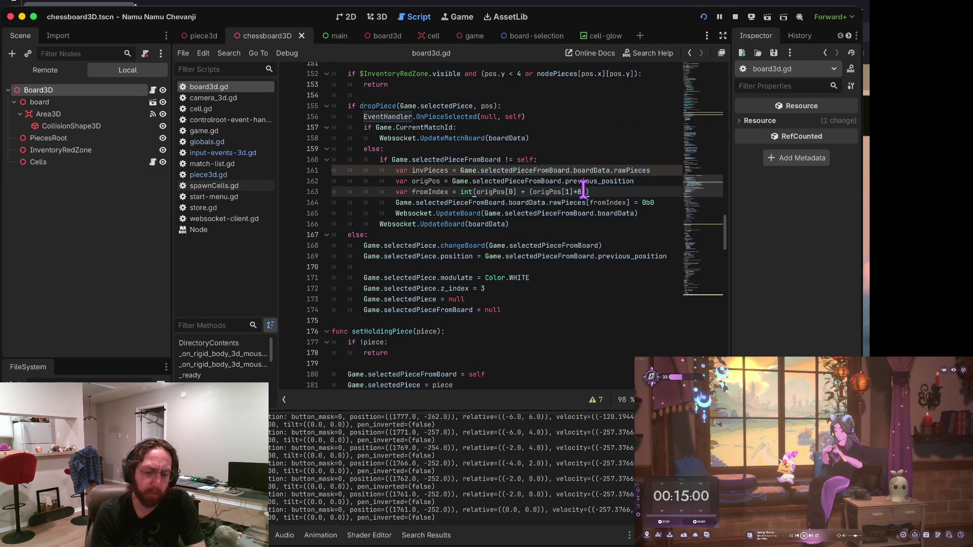
scroll(584, 190, "up", 2)
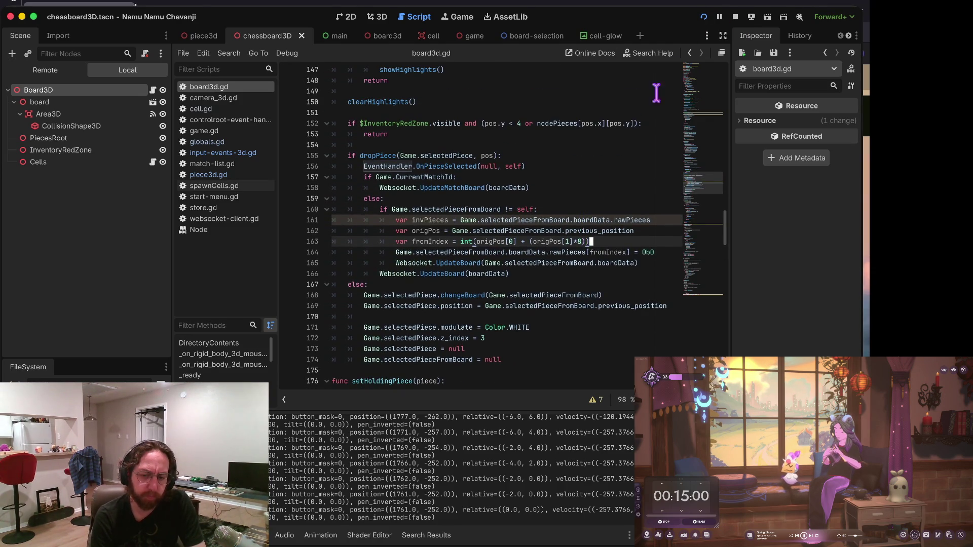
left_click(734, 18)
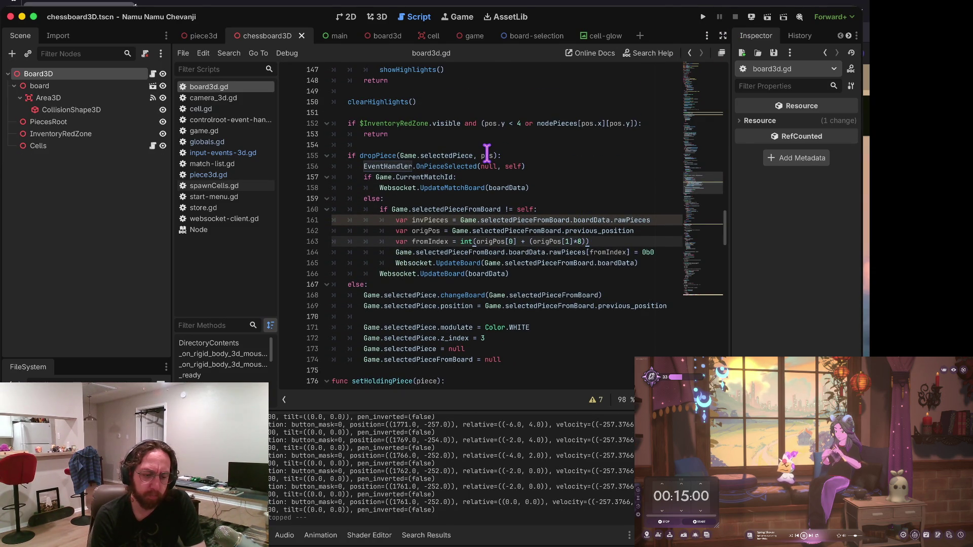
left_click(235, 141)
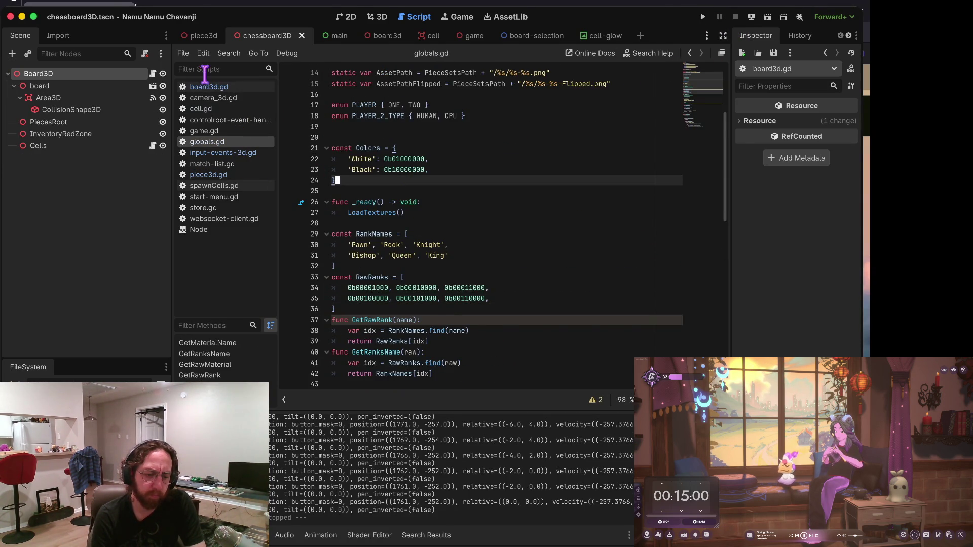
left_click(206, 87)
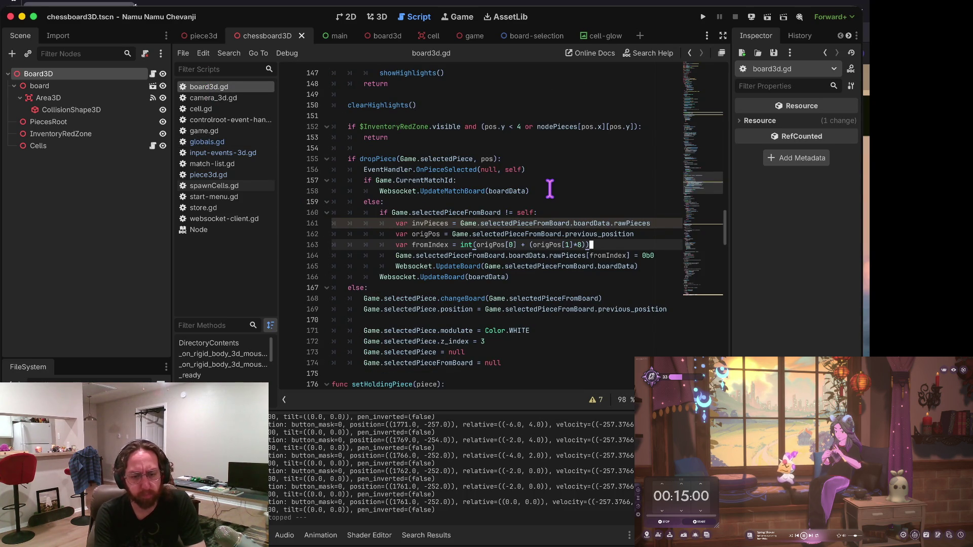
scroll(553, 183, "up", 2)
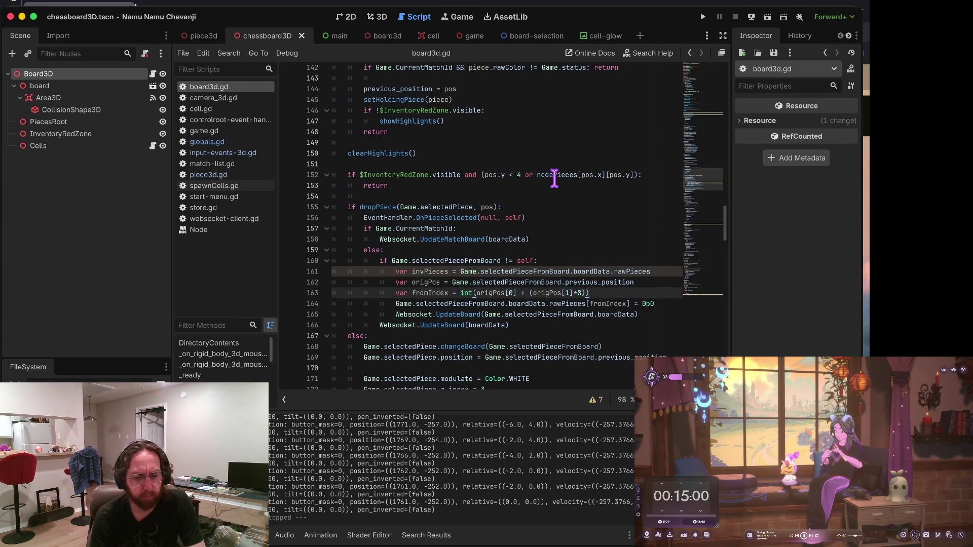
scroll(554, 178, "up", 5)
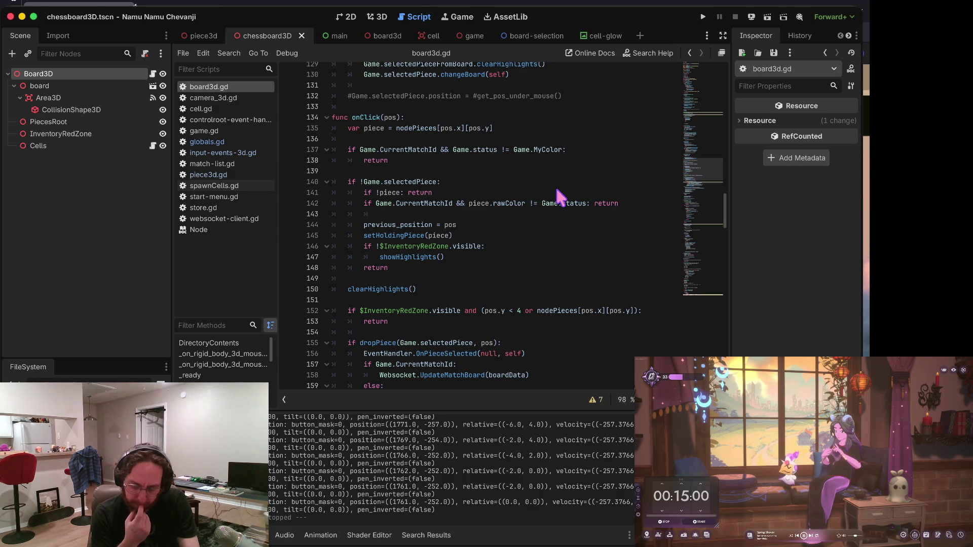
triple_click(500, 234)
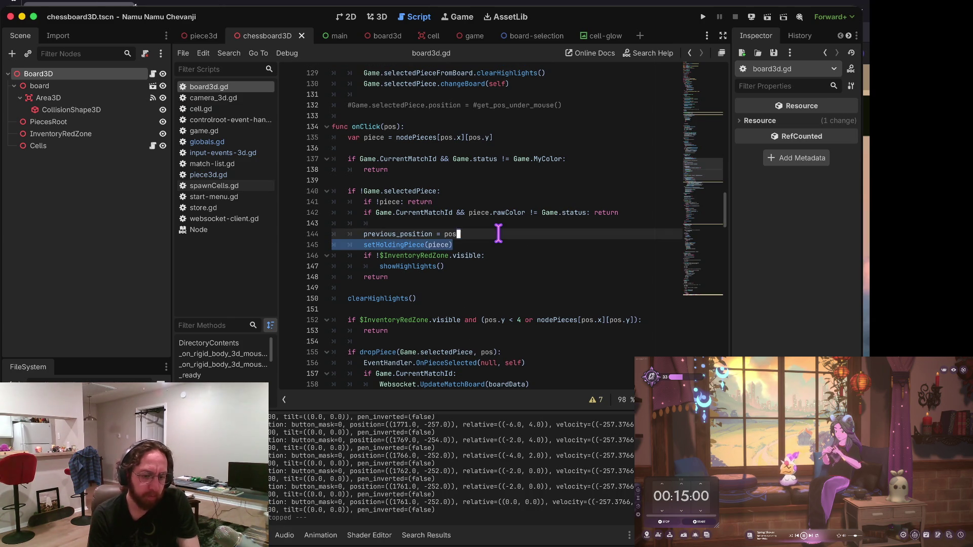
left_click(480, 175)
scroll(439, 175, "down", 1)
scroll(437, 169, "up", 2)
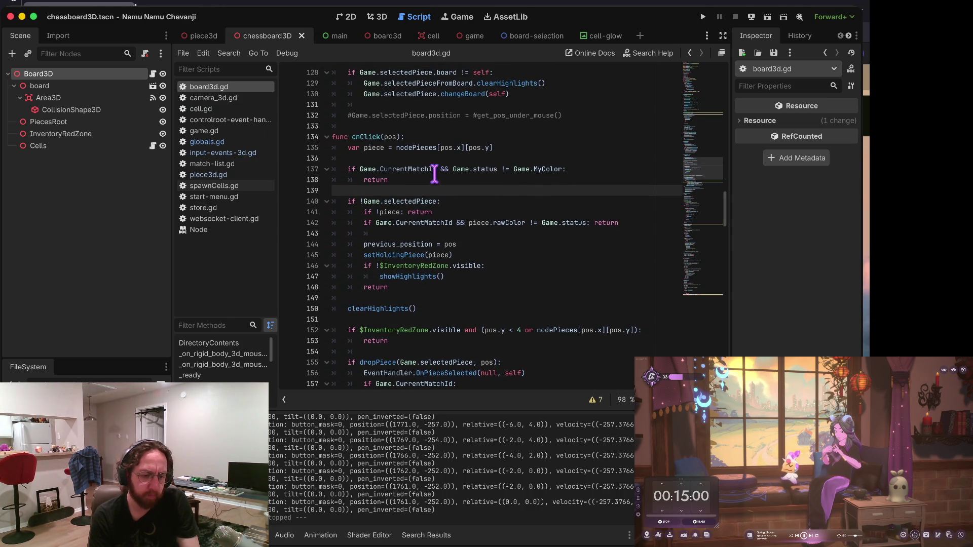
left_click(232, 130)
left_click(228, 88)
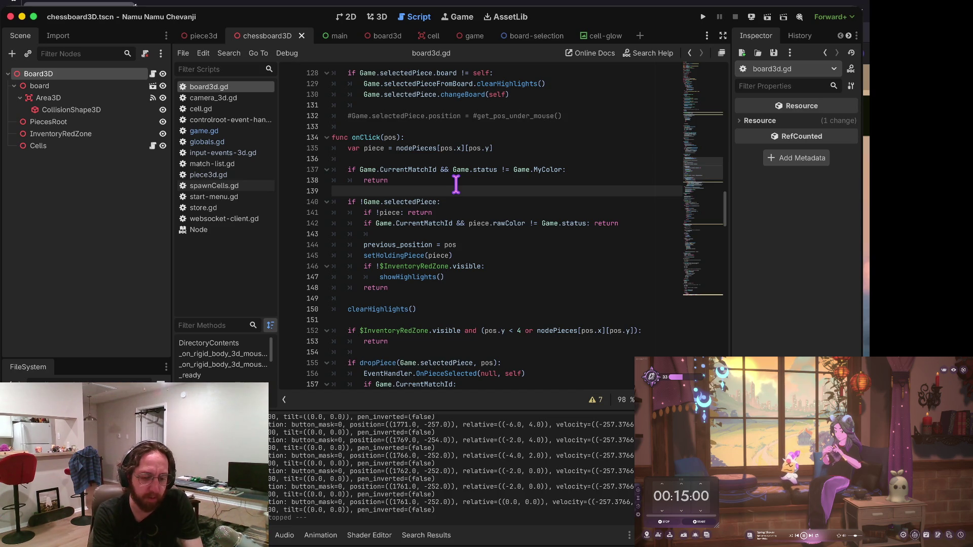
Step through onClick's piece lookup and match-status checks, then up to the showHighlights code.
key("Down")
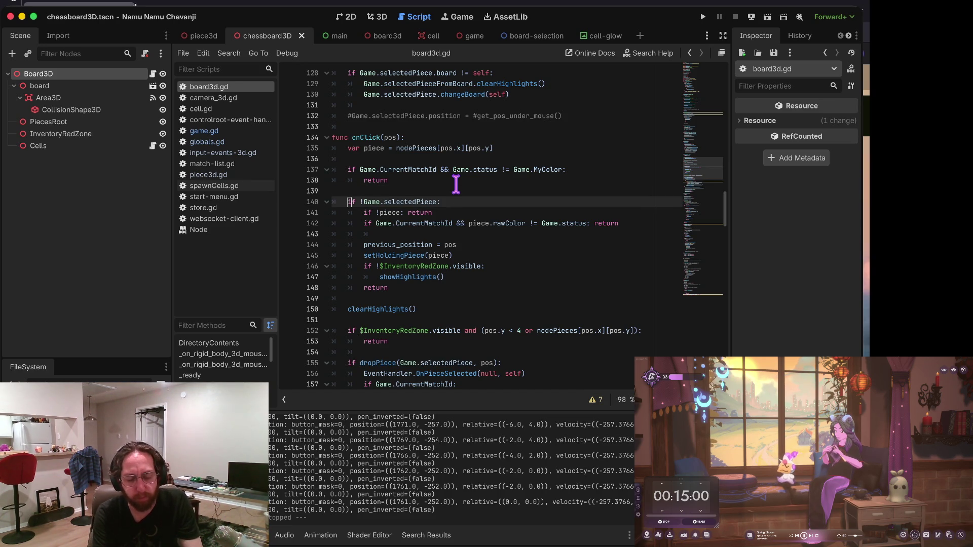
key("Up")
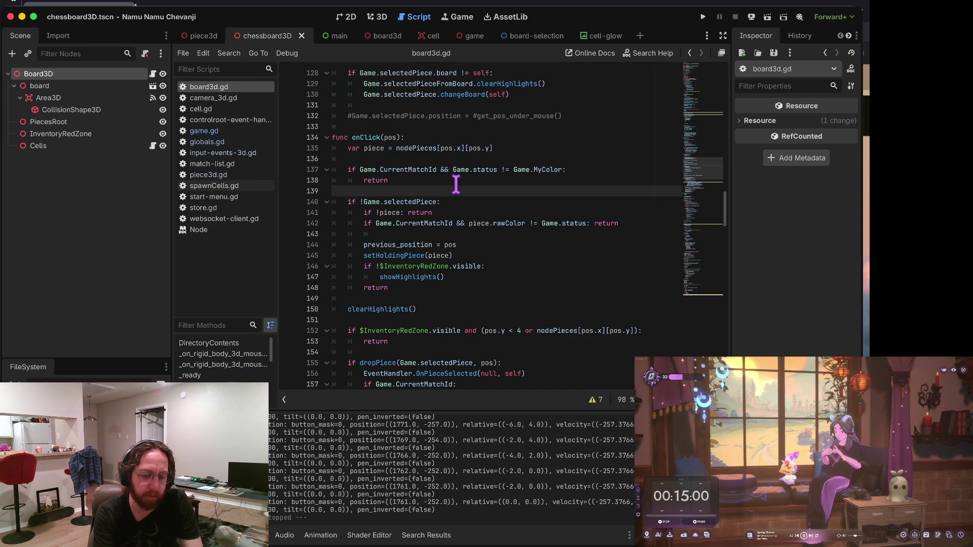
key("Up")
key("Up")
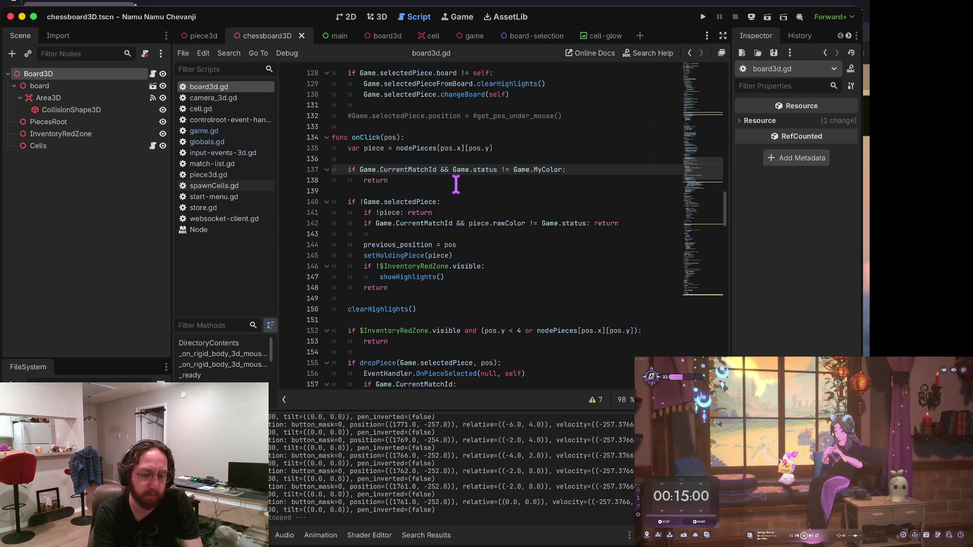
key("Up")
key("Down")
key("Down")
key("Down")
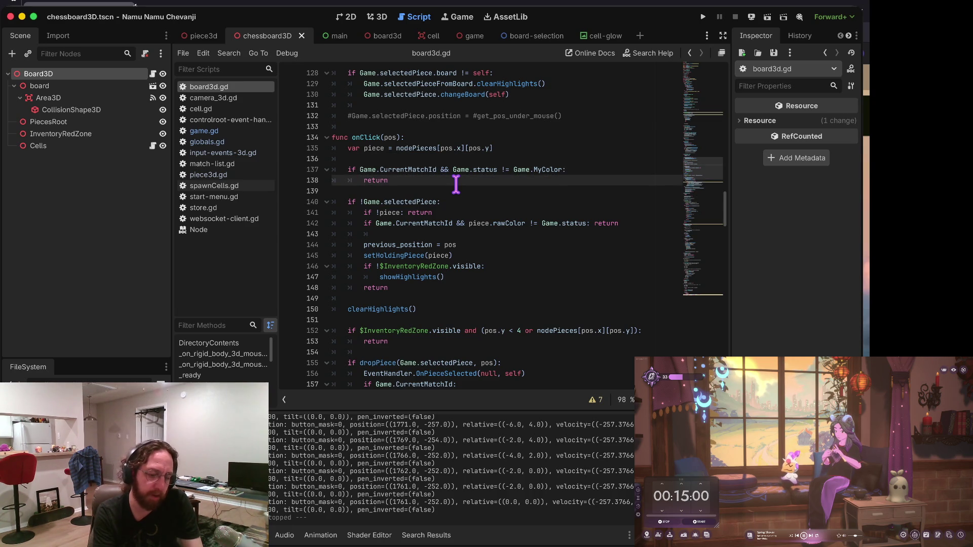
key("Up")
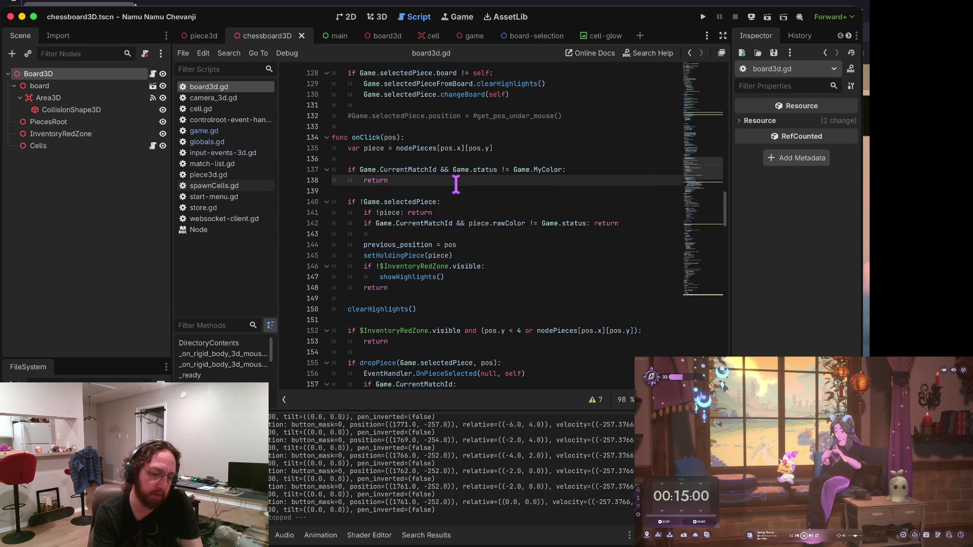
key("Up")
key("Up")
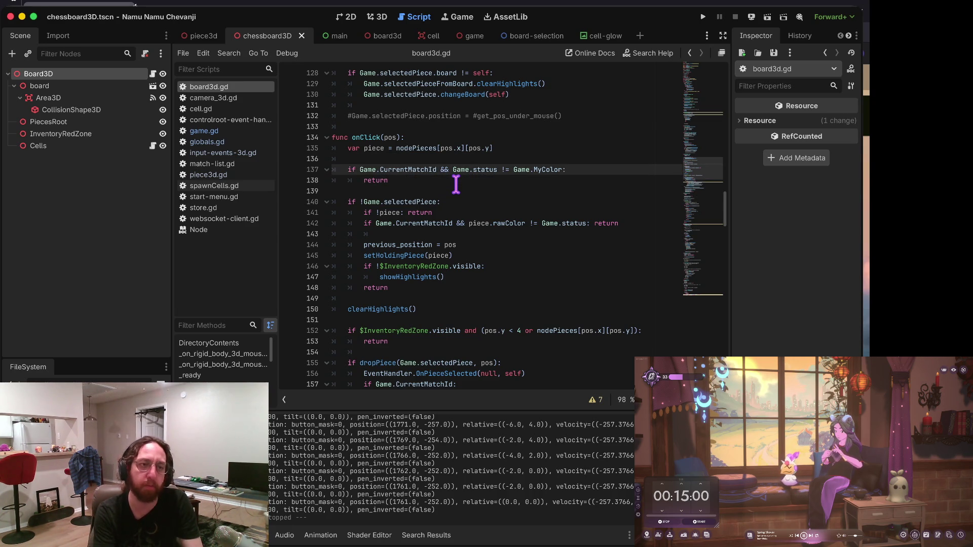
key("Down")
key("Down")
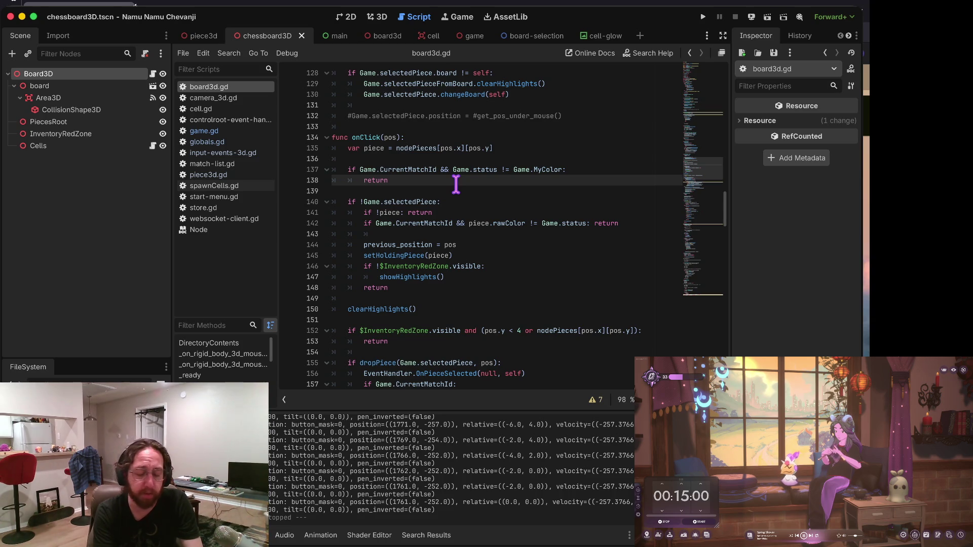
key("Up")
key("Up")
key("Up")
key("Down")
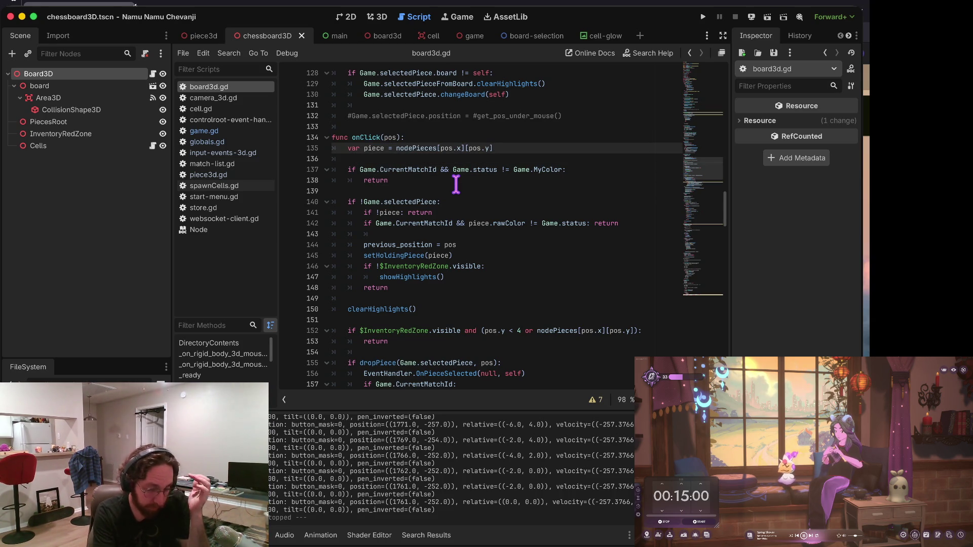
key("Up")
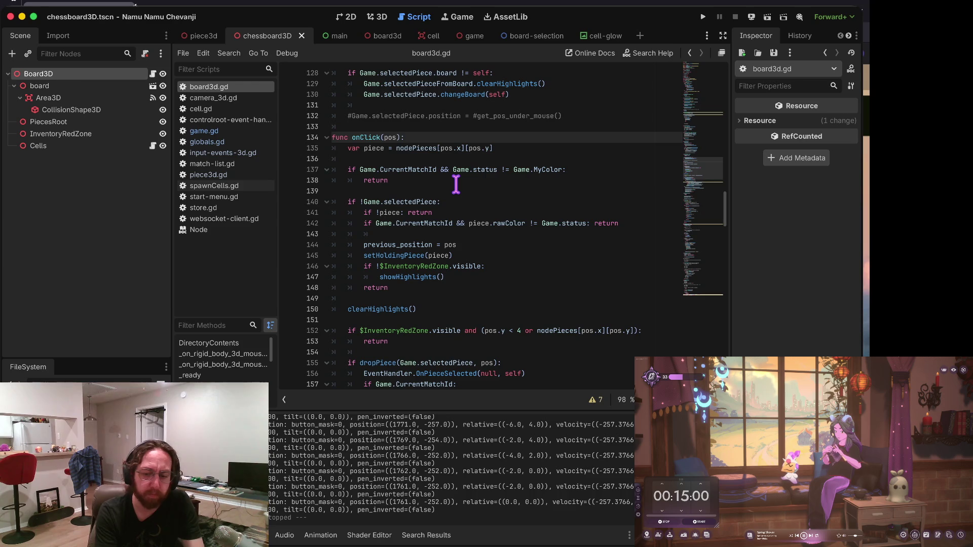
key("Down")
key("Up")
key("Up")
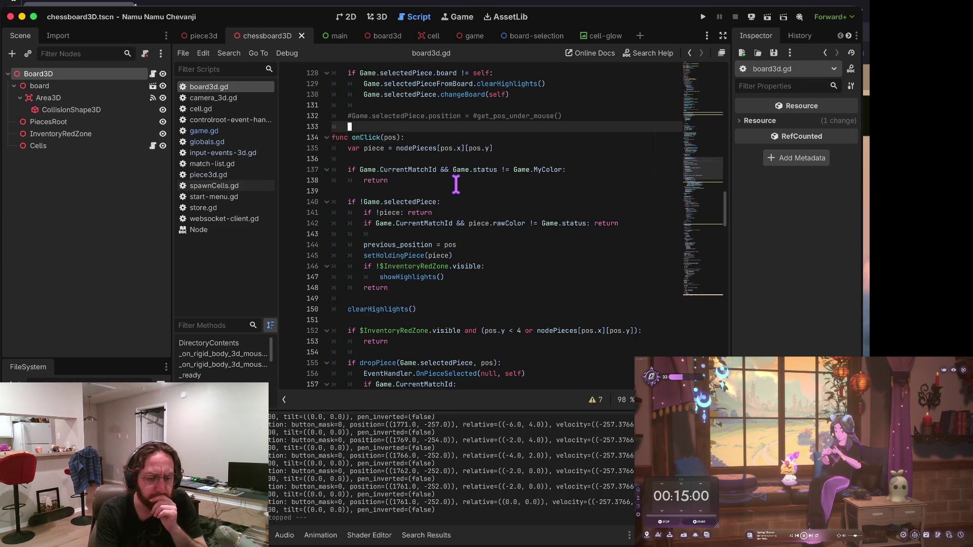
key("Down")
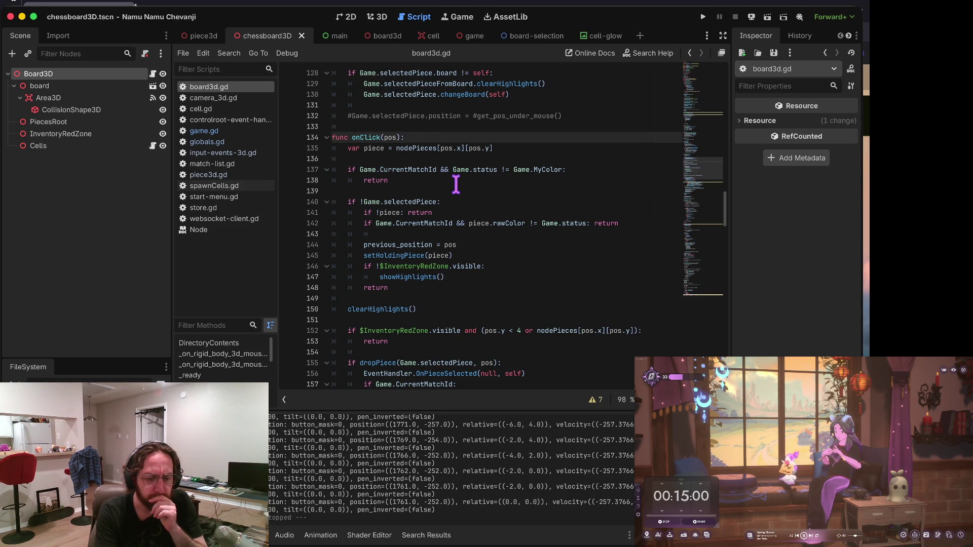
key("Down")
key("Down")
key("Down")
key("Down")
key("Down")
key("Down")
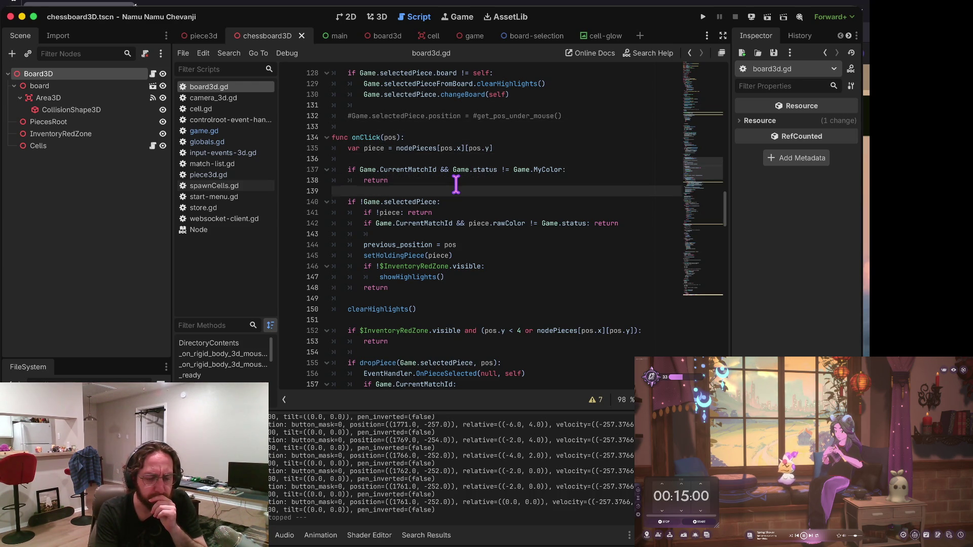
key("Up")
key("Up")
key("Up")
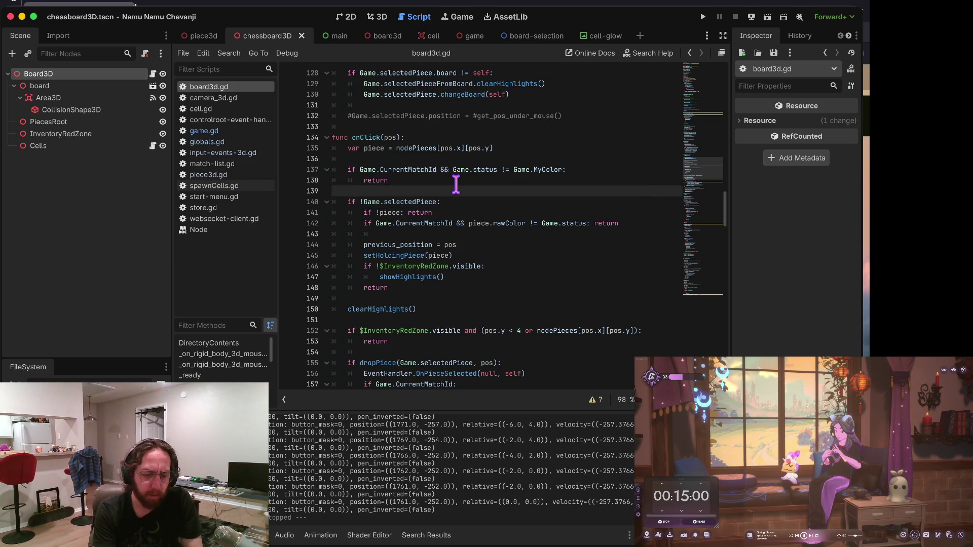
key("Up")
key("Up")
key("Up")
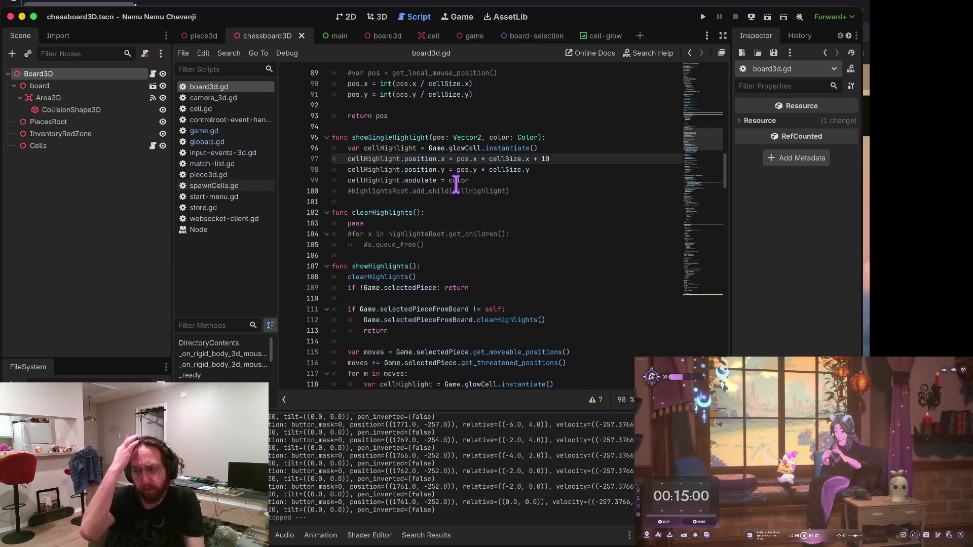
Review showSingleHighlight's modulate line and the code near line 56, then run the project.
key("Home")
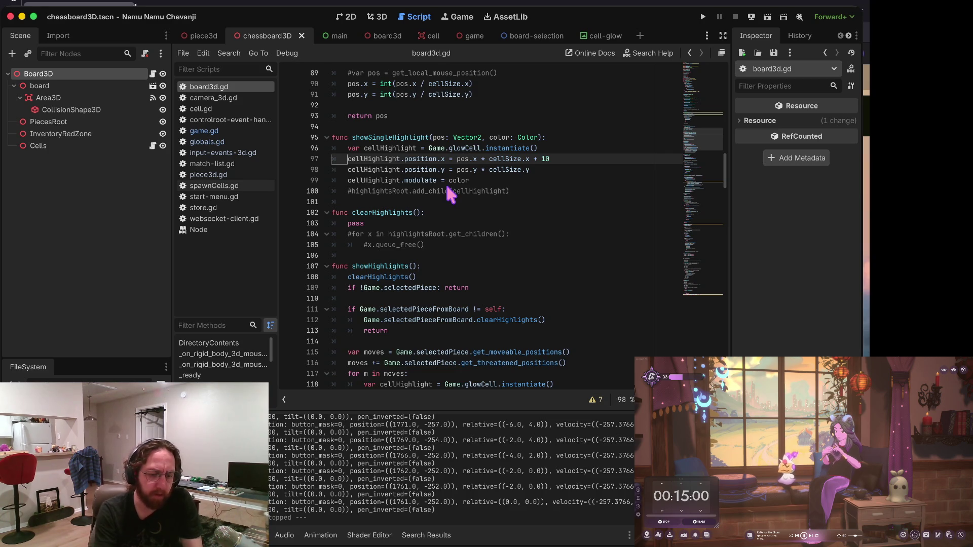
key("Down")
key("Down")
key("Right")
key("Right")
key("Right")
scroll(449, 192, "up", 5)
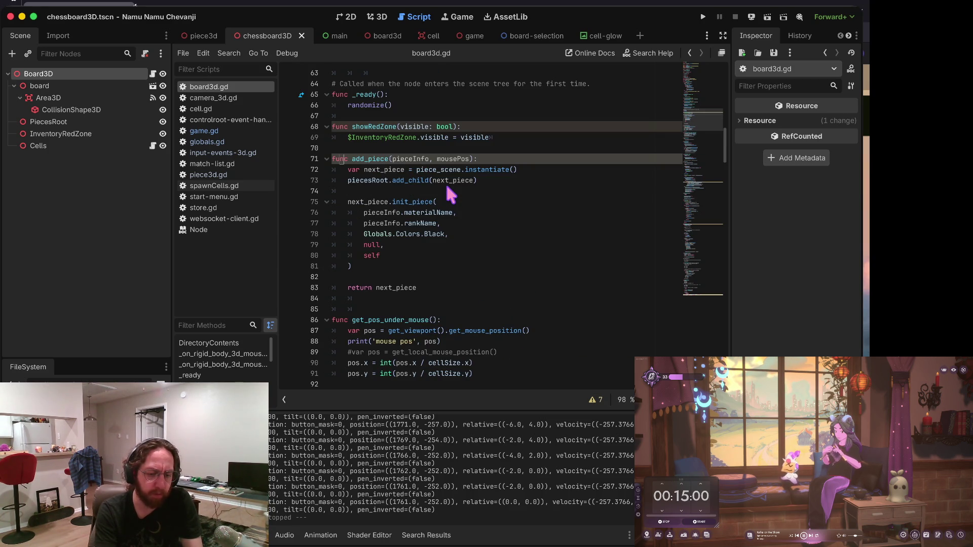
scroll(450, 193, "up", 5)
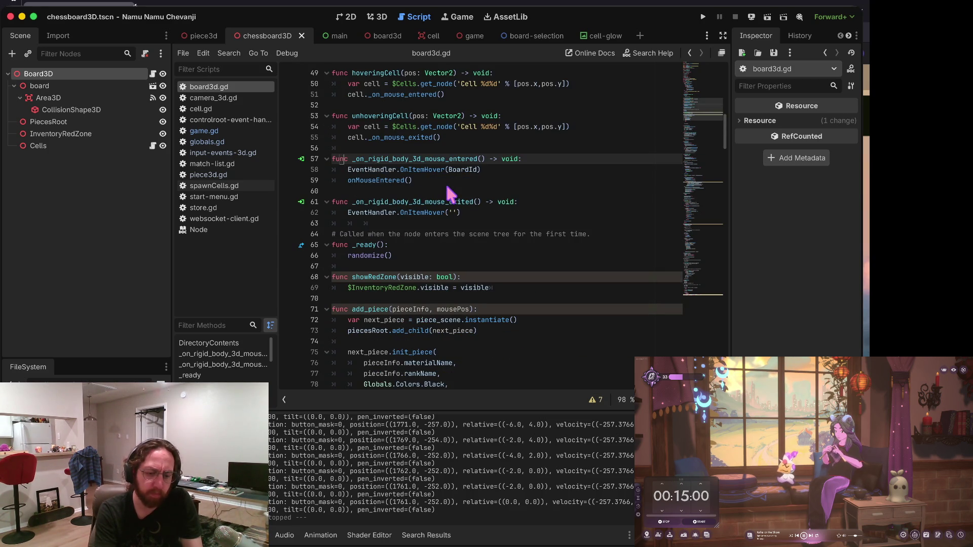
key("Up")
key("Up")
key("Up")
key("Down")
key("Down")
key("Down")
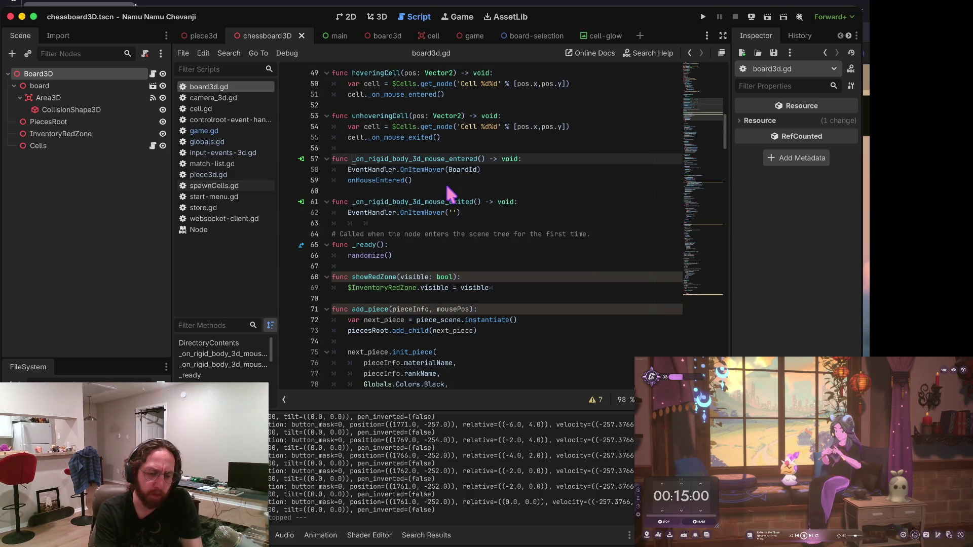
key("Up")
key("Up")
key("Up")
key("Down")
key("Down")
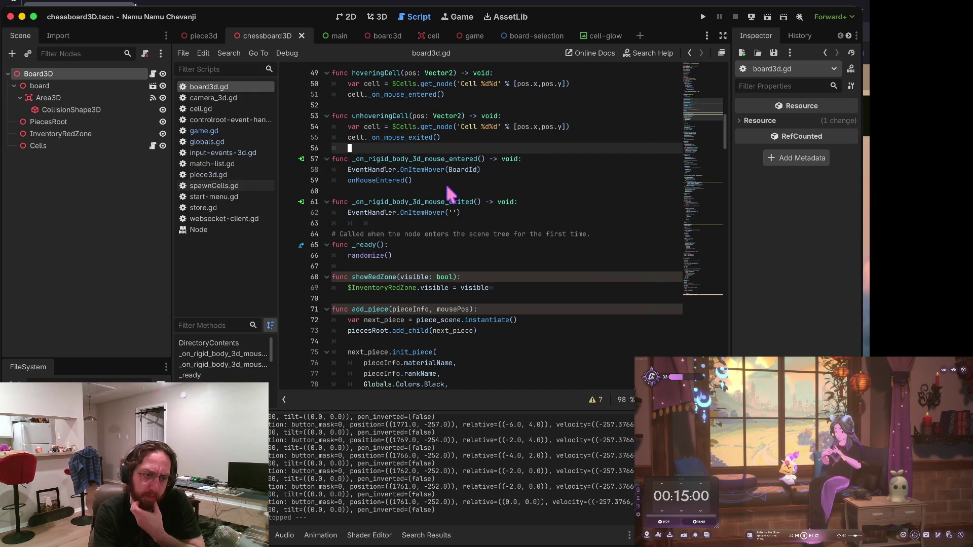
key("Down")
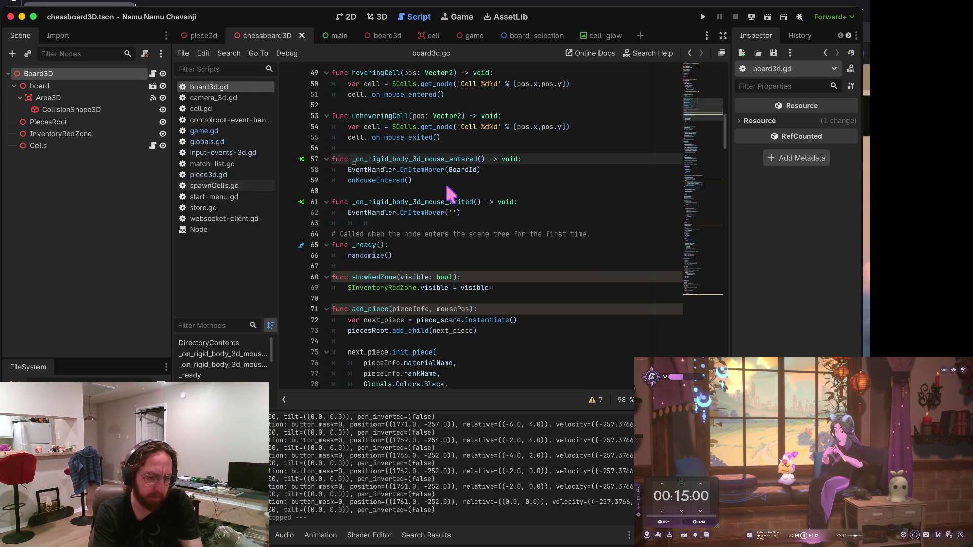
key("super+b")
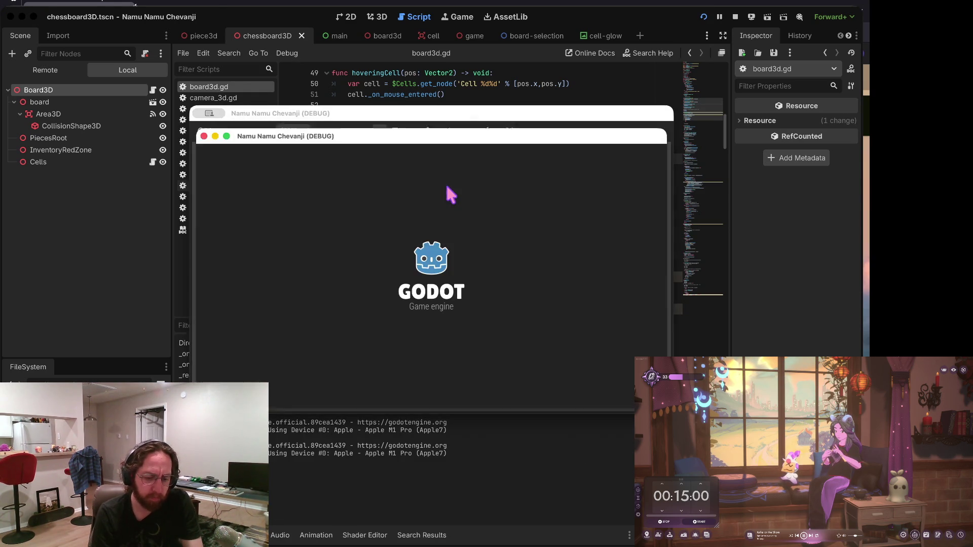
Log in, open the middle board, and move the bottom-right piece onto the highlighted square.
left_click(403, 369)
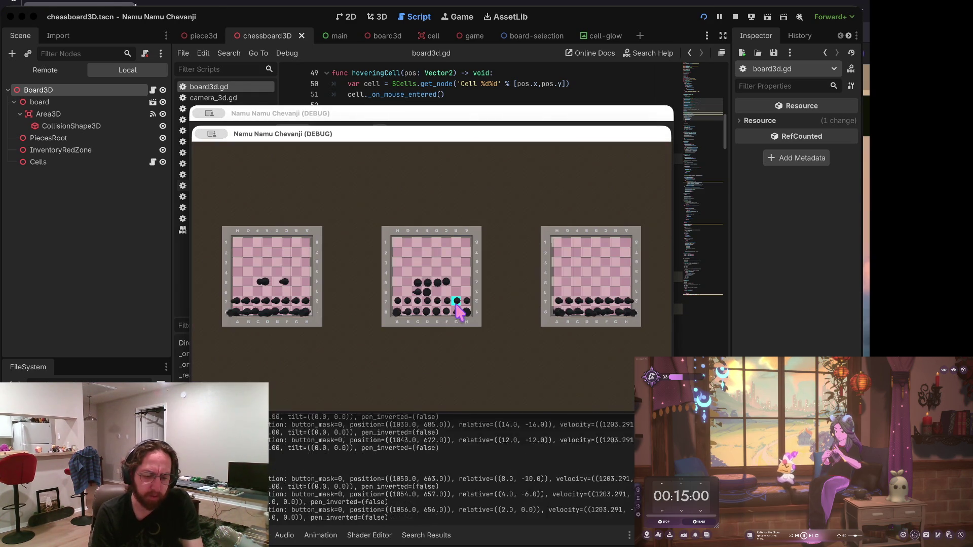
left_click(476, 279)
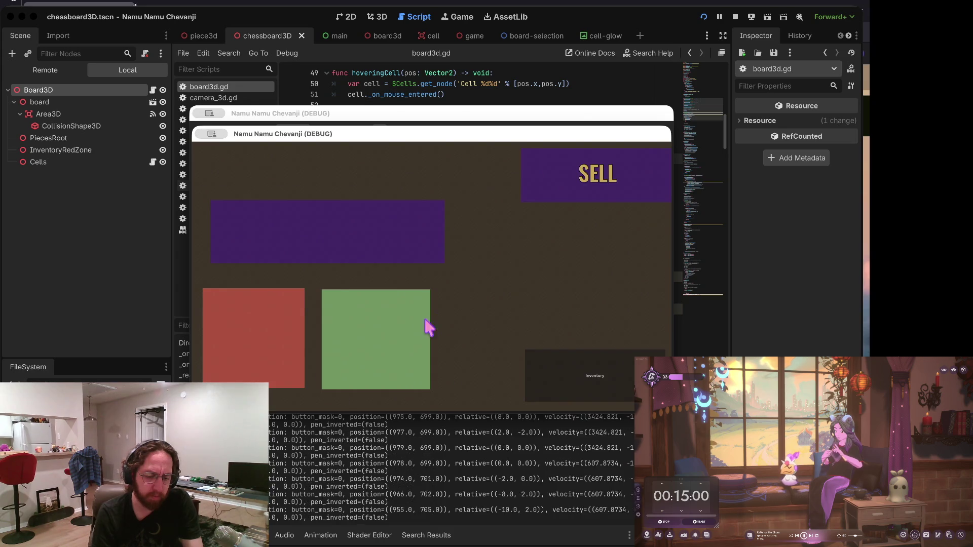
left_click(399, 358)
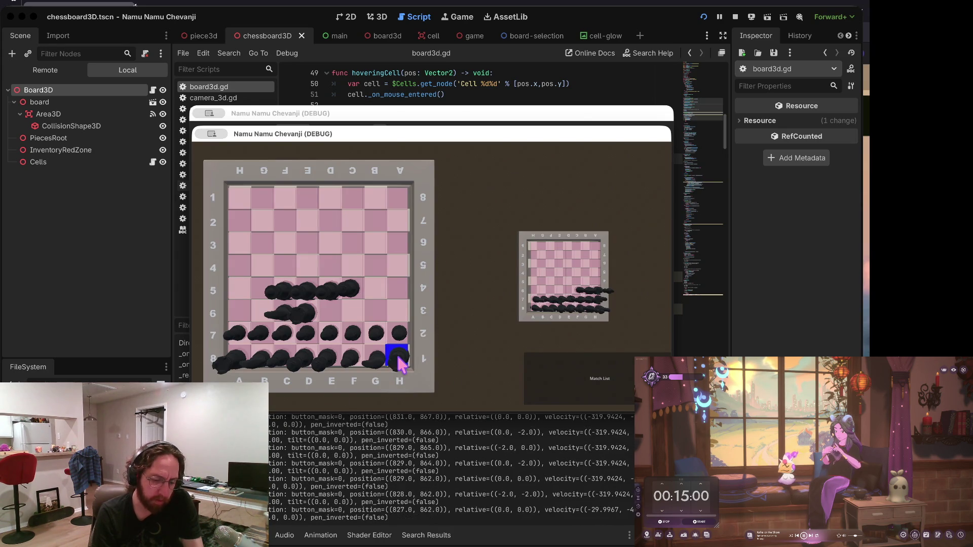
left_click(398, 291)
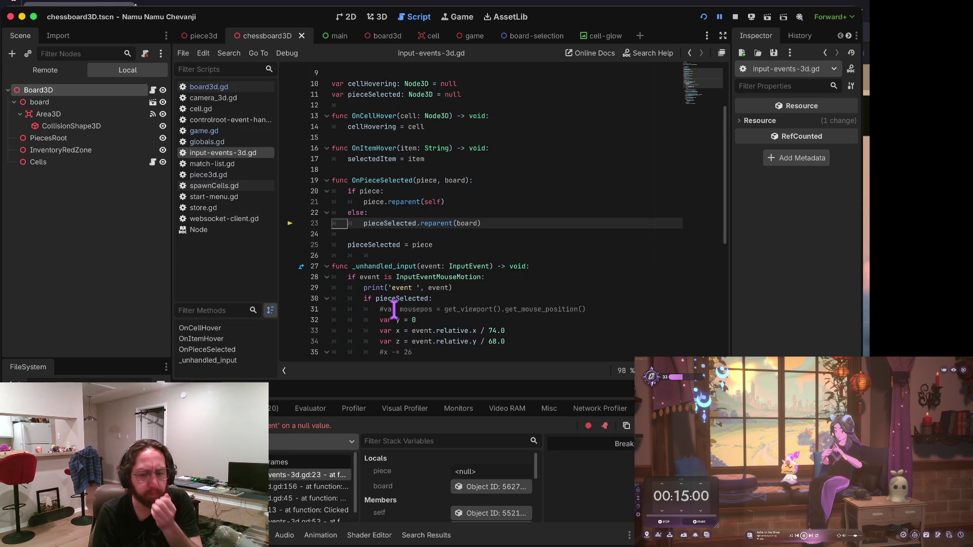
Stop the crashed game, change line 22's else to 'elif pieceSelected:' and save.
left_click(737, 16)
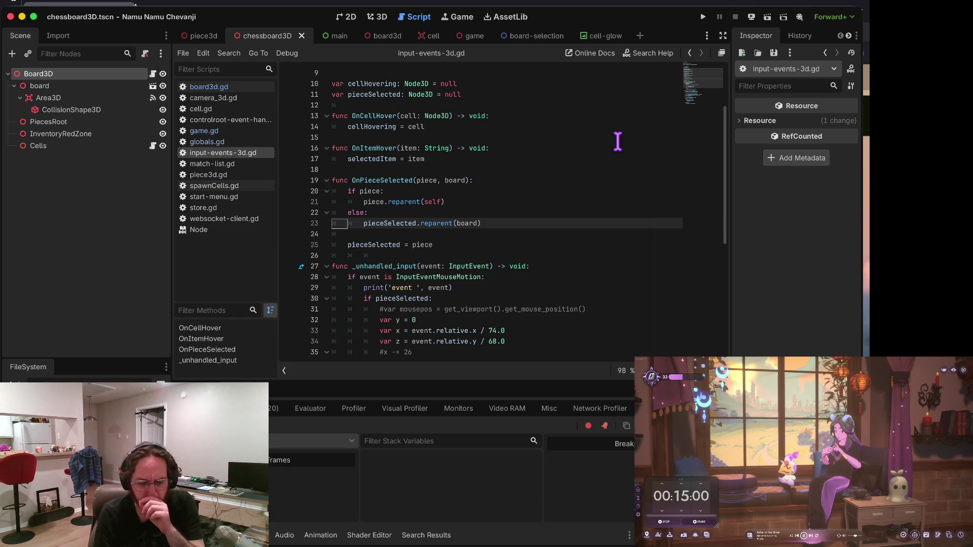
left_click(380, 213)
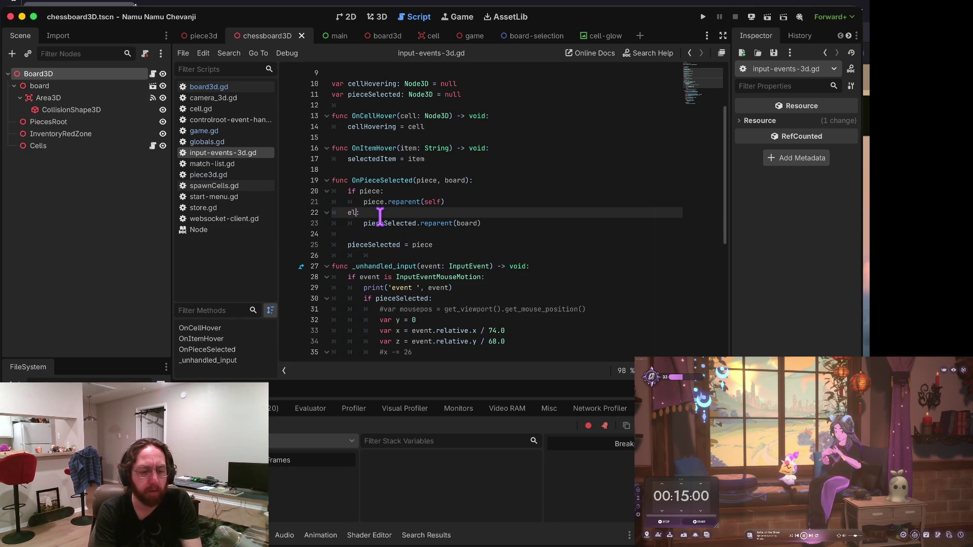
type("if")
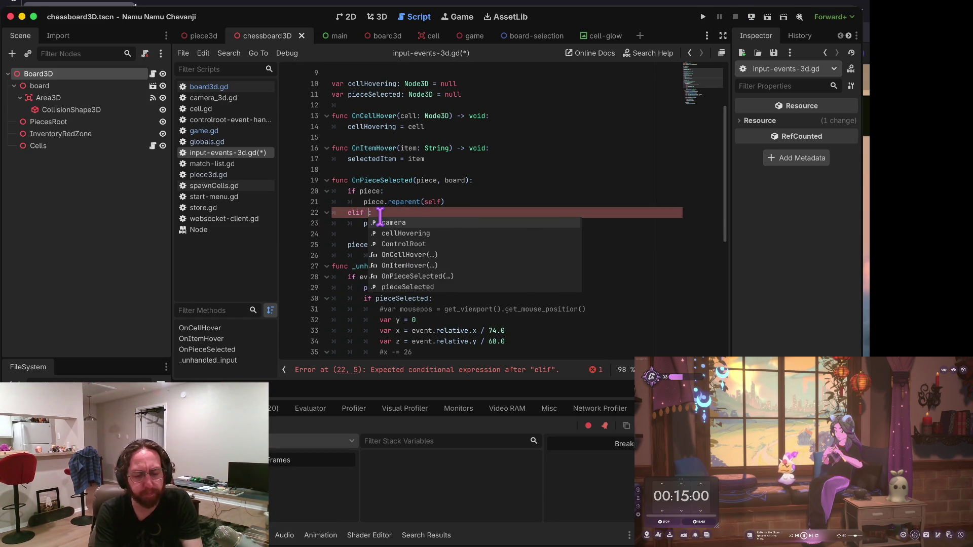
key("Escape")
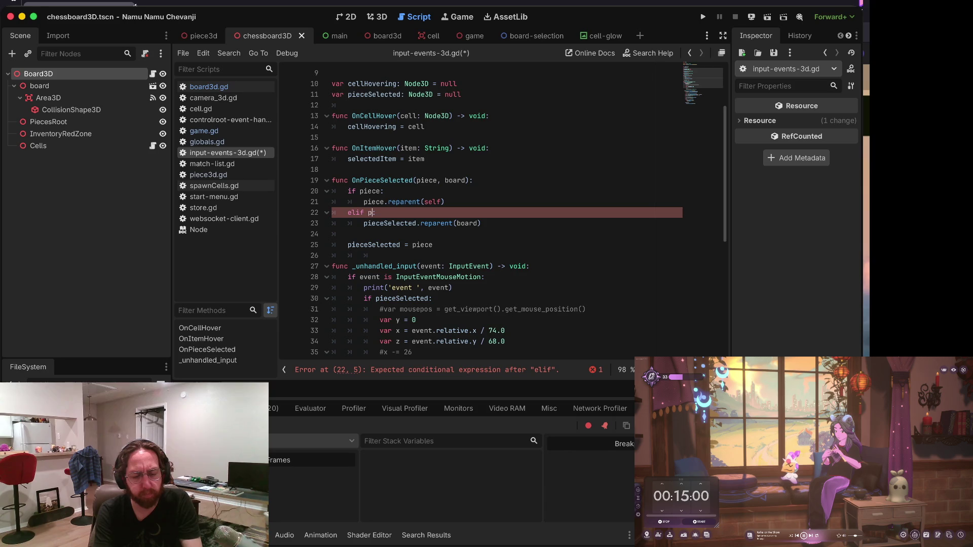
key("ctrl+space")
key("Return")
left_click(347, 213)
key("ctrl+s")
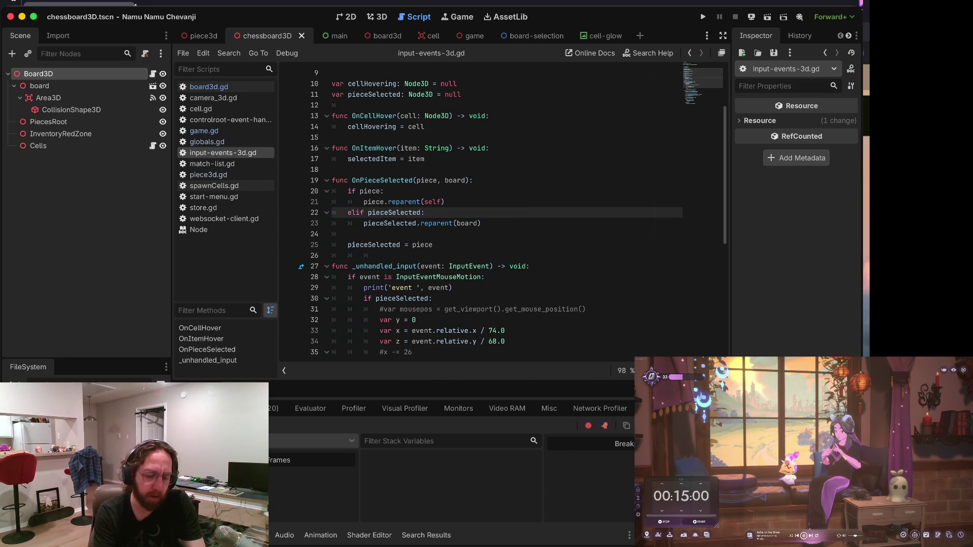
Check the reparent line and the Errors tab, then run the project again.
left_click(348, 223)
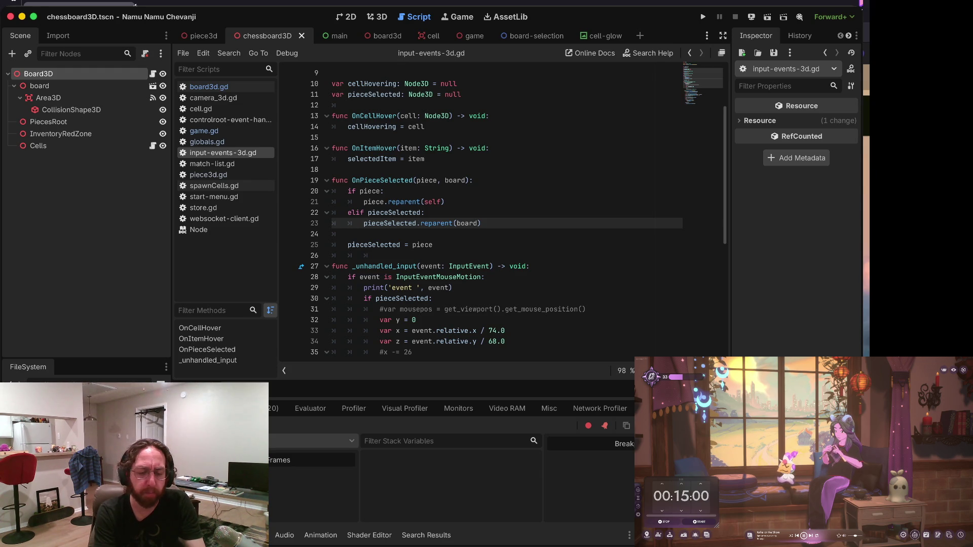
left_click(365, 212)
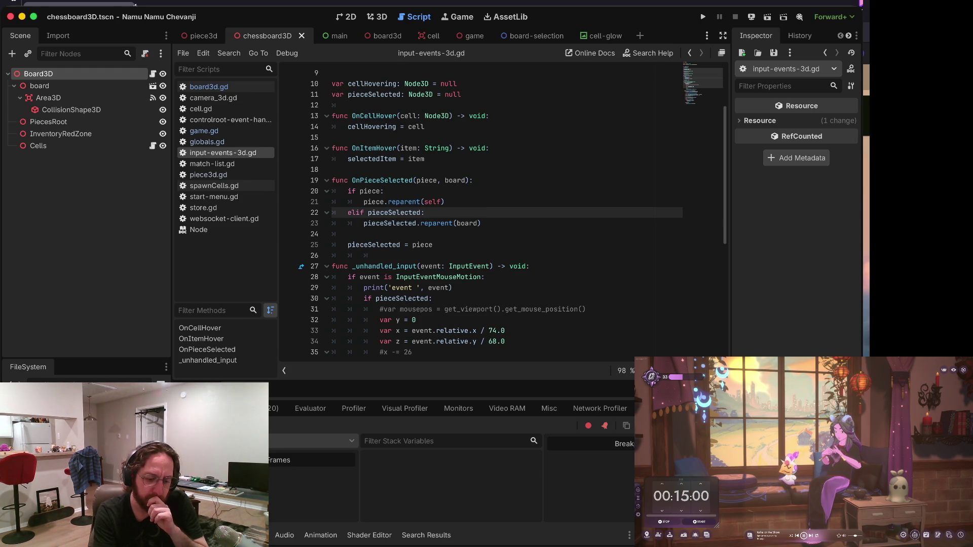
left_click(275, 410)
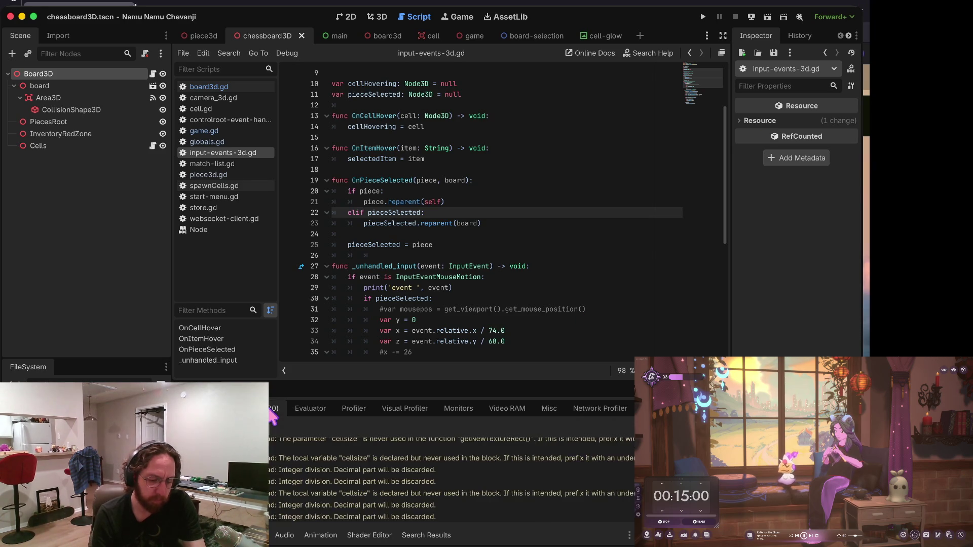
left_click(462, 310)
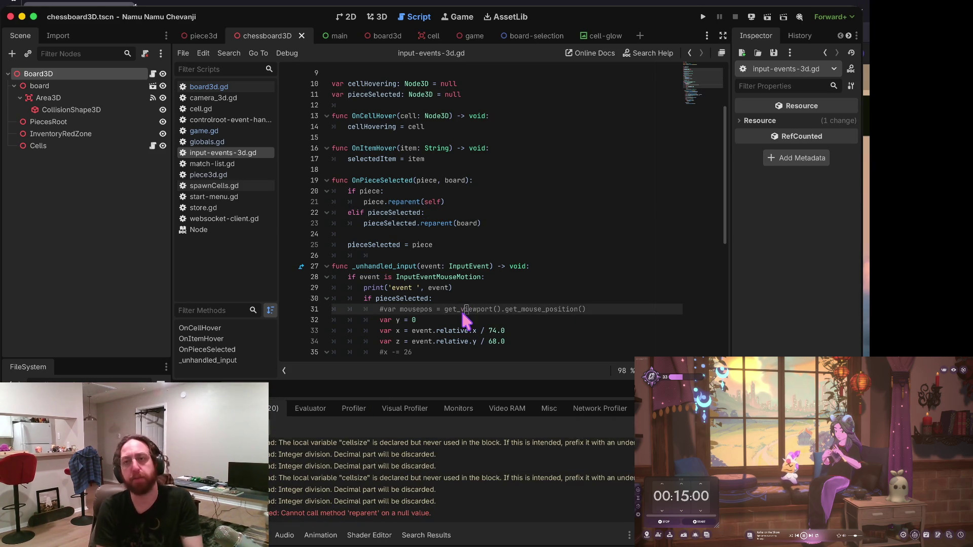
key("super+b")
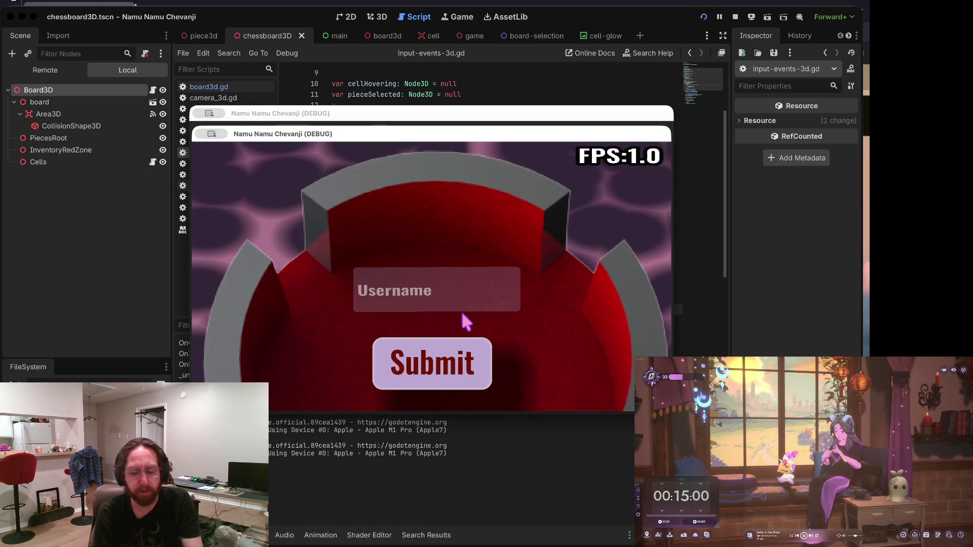
Log in, visit the Store and back, pick up the A7 piece, then refocus the script editor.
type("b")
left_click(446, 365)
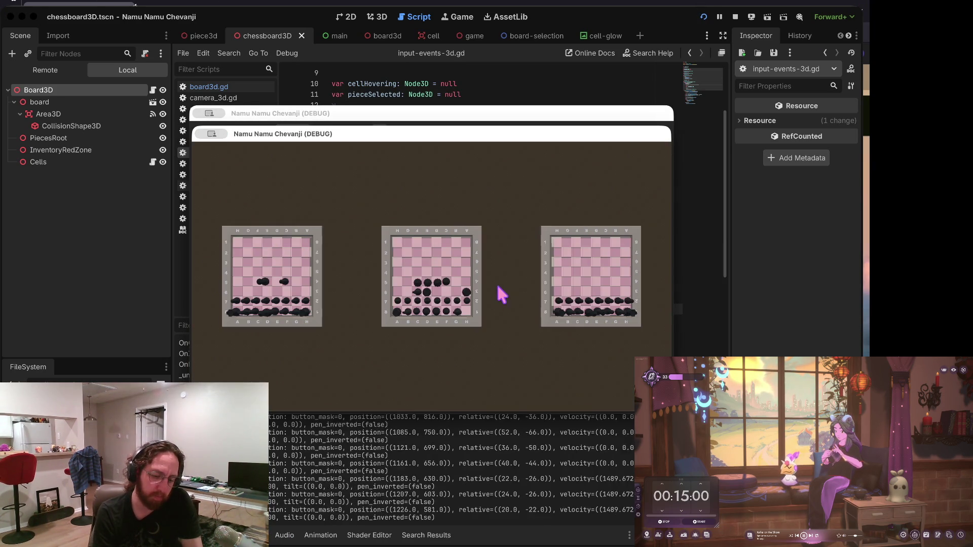
left_click(321, 387)
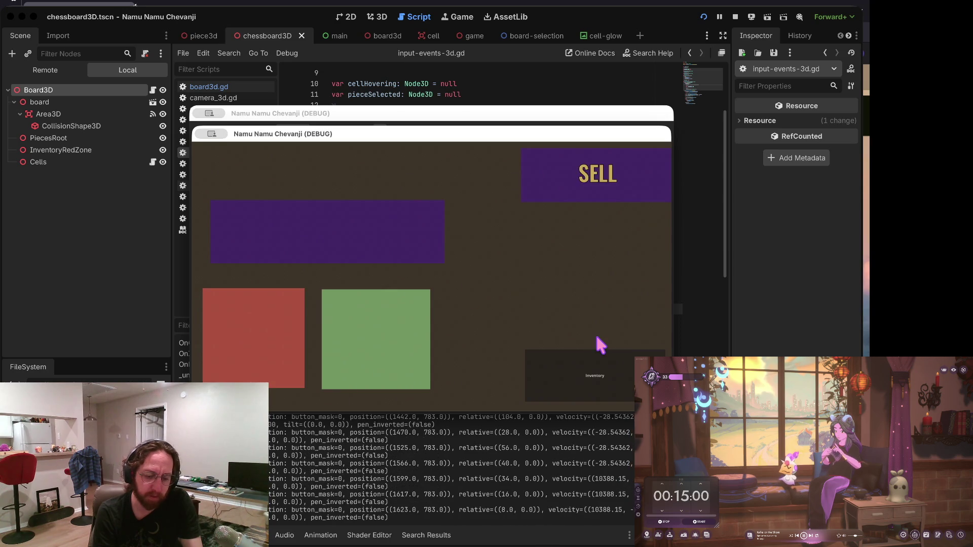
left_click(573, 392)
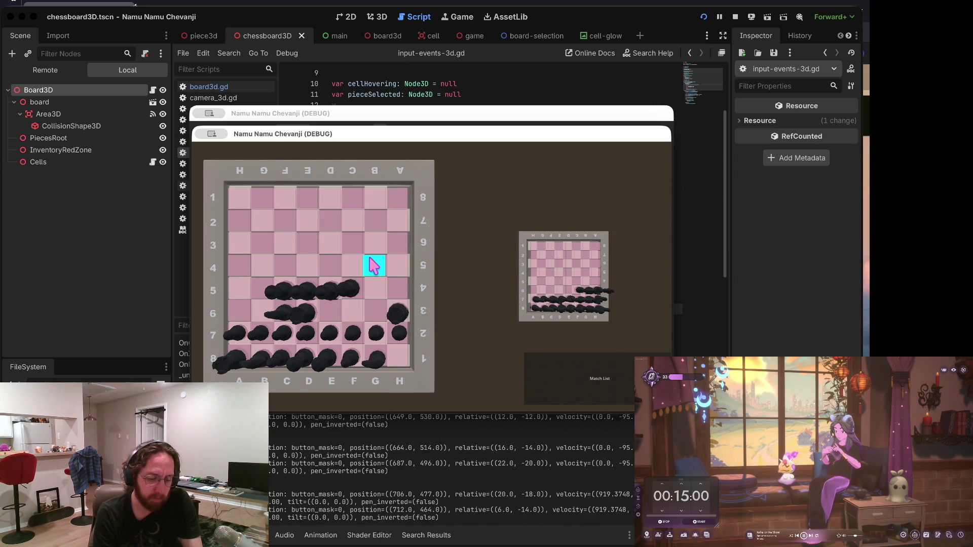
left_click(238, 342)
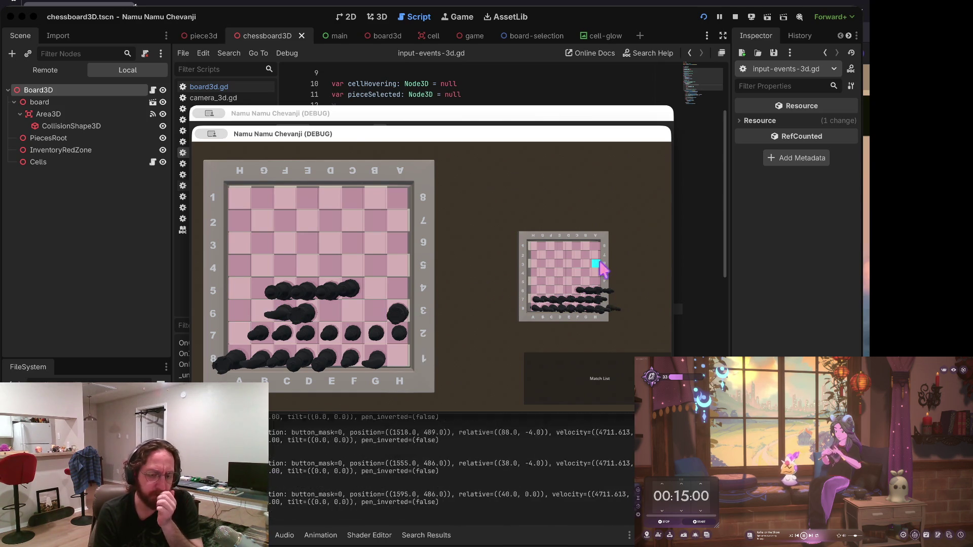
left_click(503, 81)
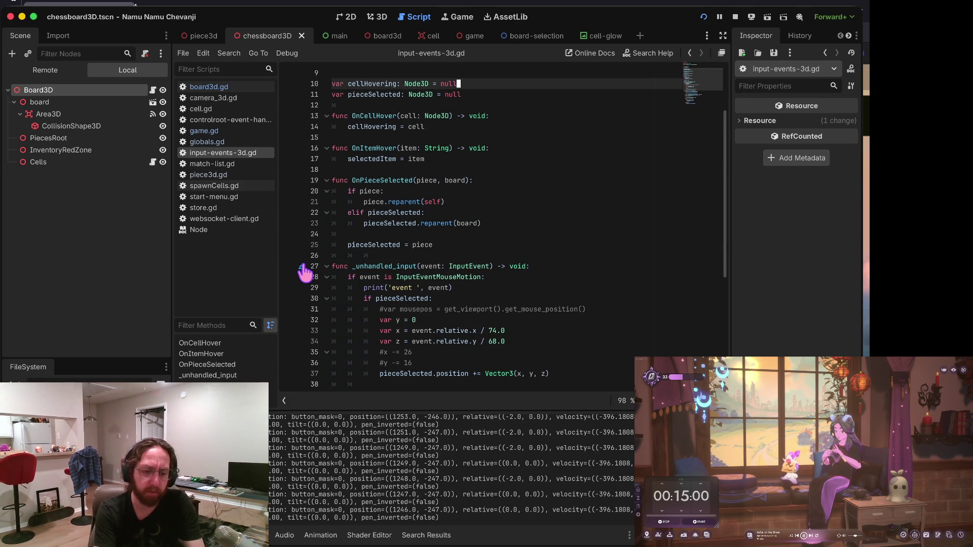
Browse game.gd and input-events-3d.gd, then switch to board3d.gd's mouse-entered handler.
key("Down")
key("Down")
key("Down")
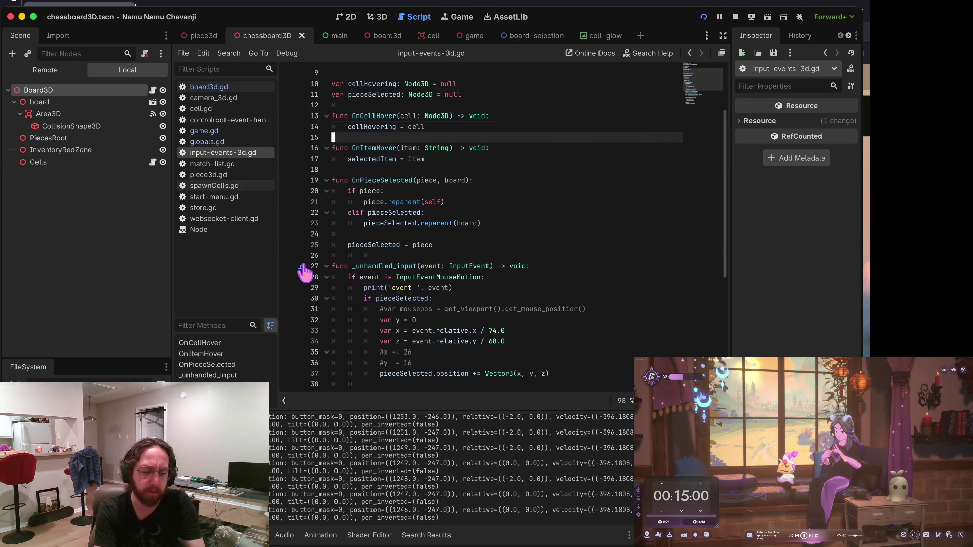
key("Down")
left_click(226, 130)
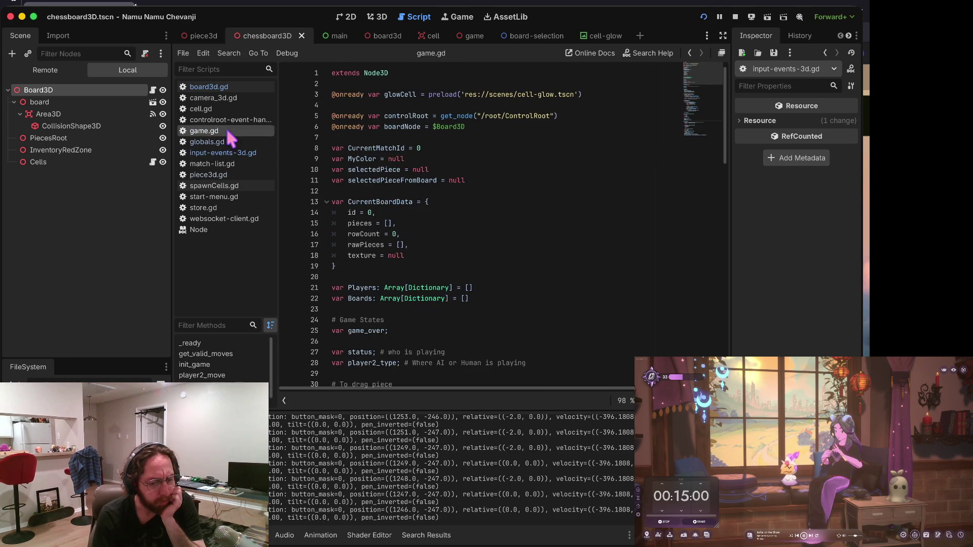
scroll(435, 203, "down", 20)
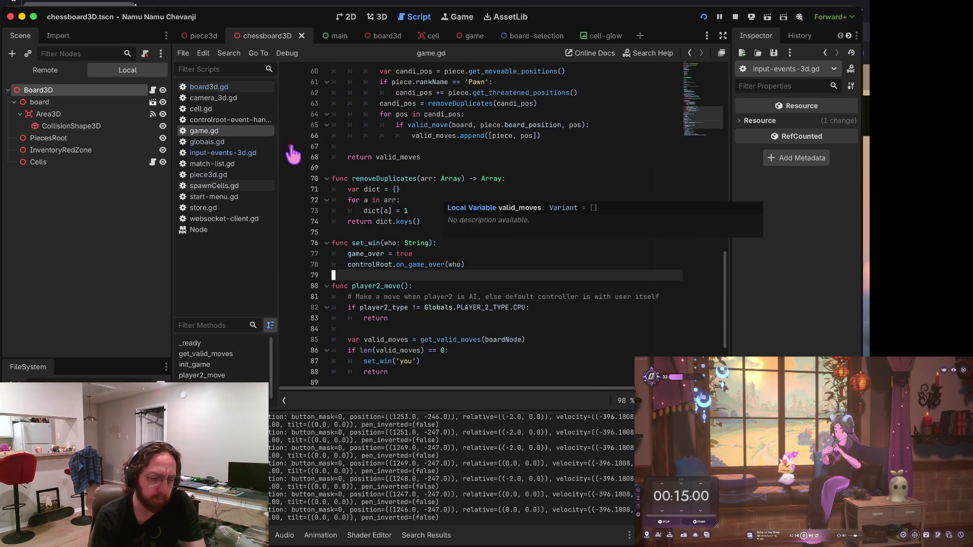
left_click(223, 153)
scroll(475, 168, "up", 2)
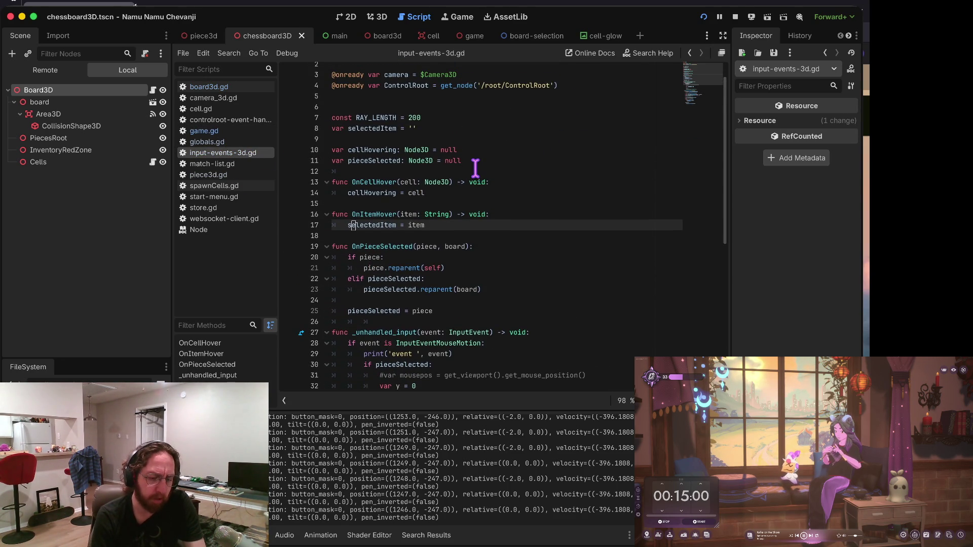
scroll(476, 168, "down", 2)
scroll(485, 208, "up", 2)
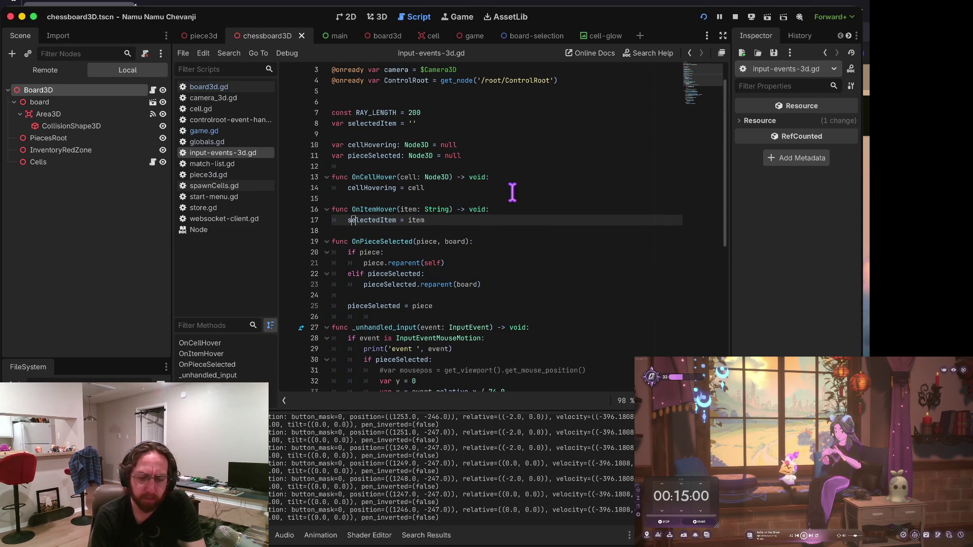
scroll(502, 198, "down", 1)
scroll(525, 186, "down", 2)
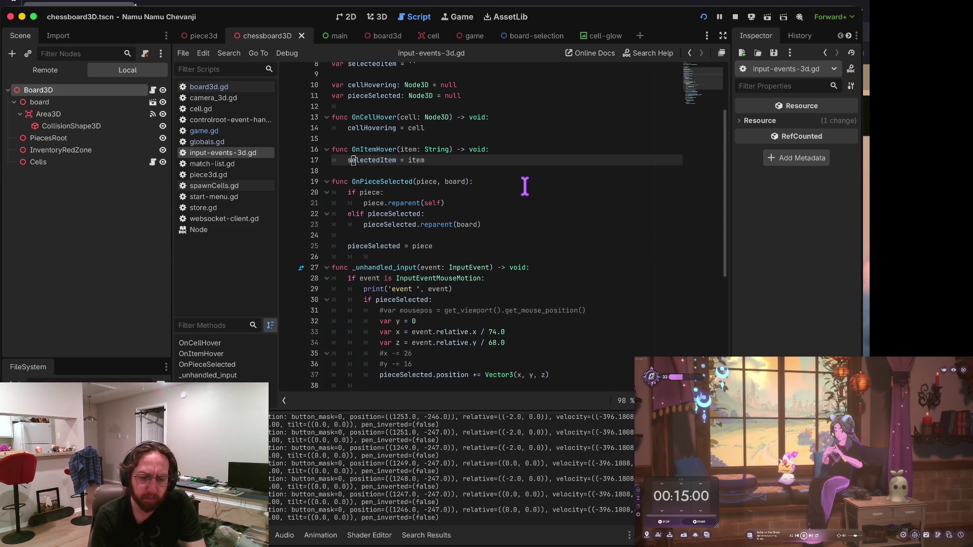
scroll(525, 186, "down", 2)
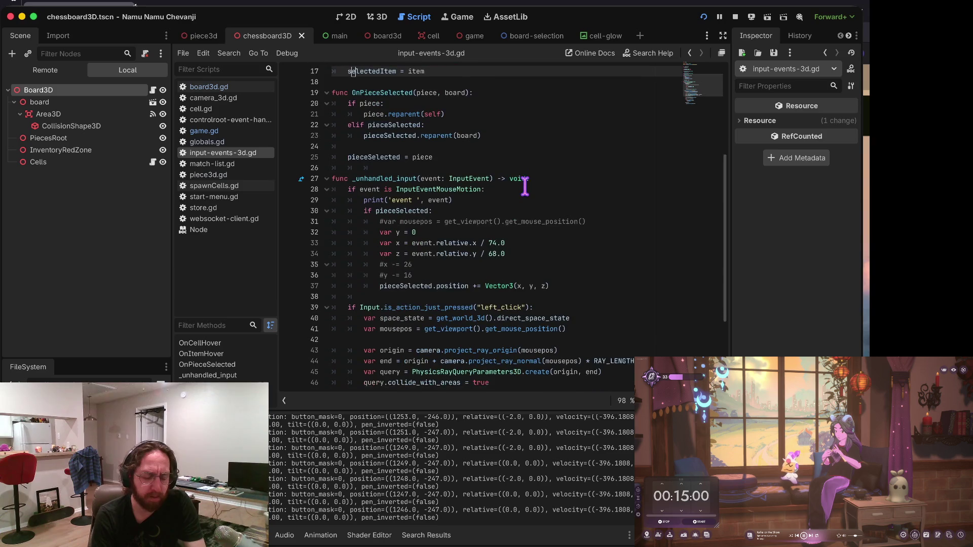
scroll(525, 186, "down", 4)
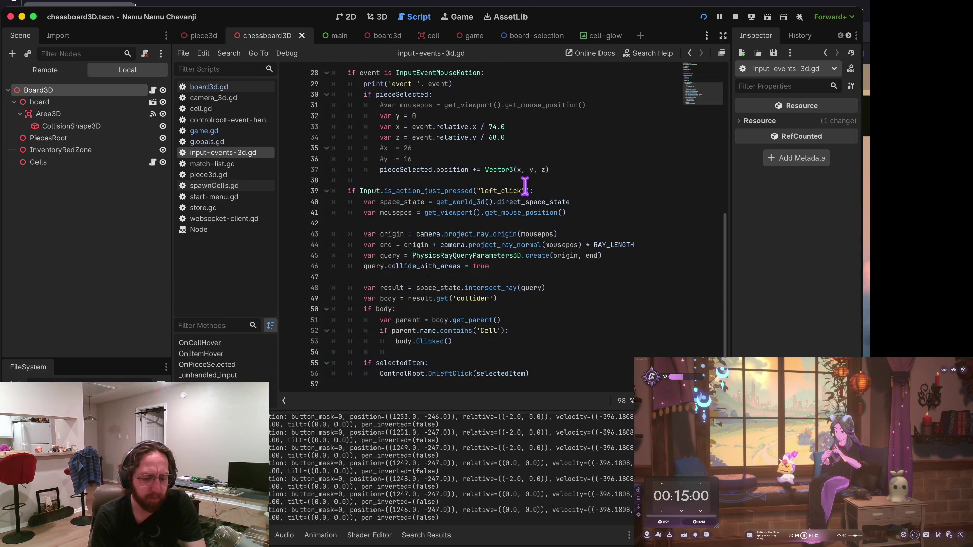
scroll(518, 354, "up", 9)
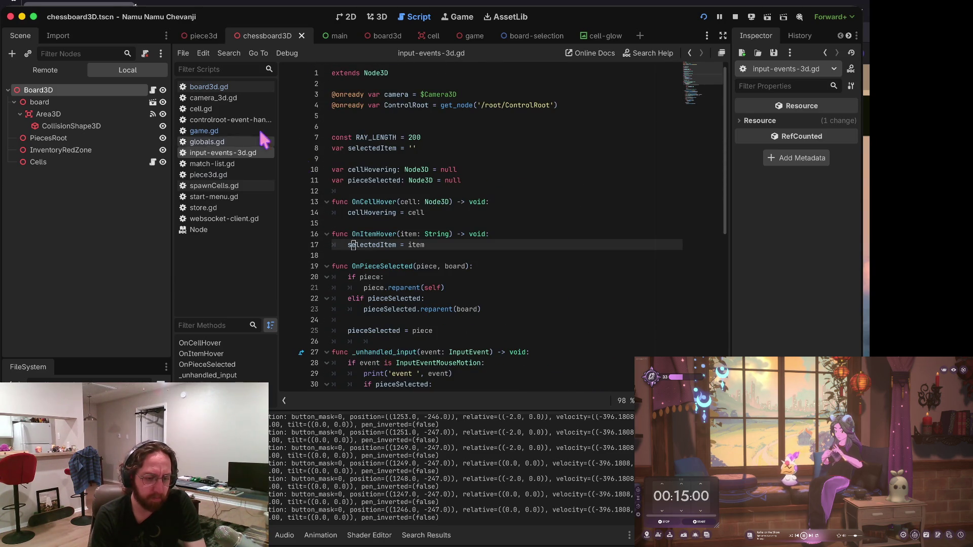
left_click(213, 87)
scroll(362, 162, "down", 15)
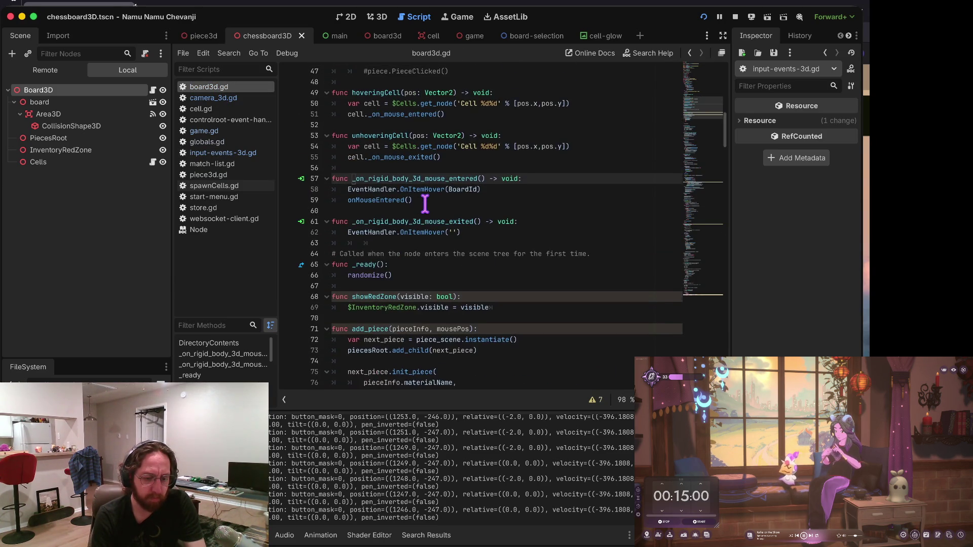
Insert 'Game.selectedPiece = null' as the first line of the dropPiece branch and run the game.
scroll(425, 204, "down", 20)
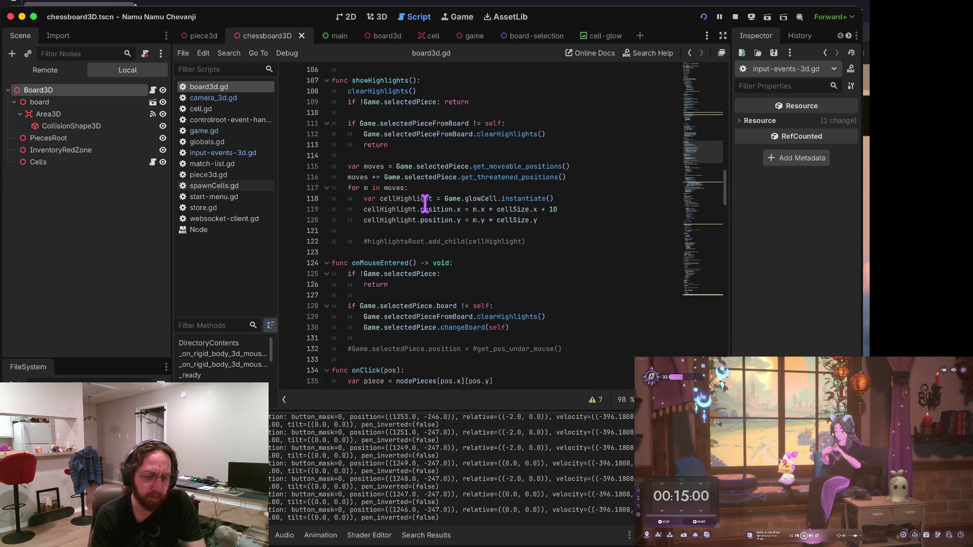
scroll(425, 204, "down", 17)
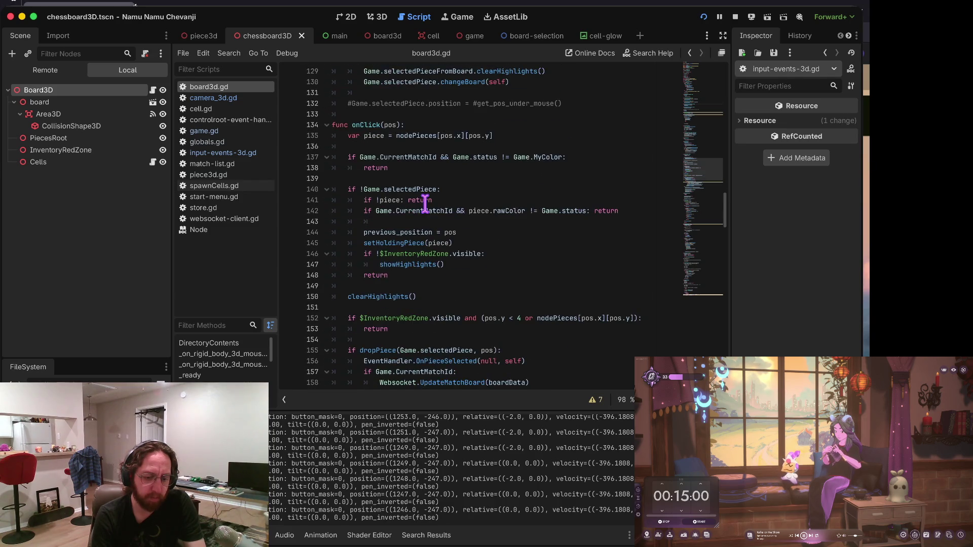
scroll(425, 204, "up", 6)
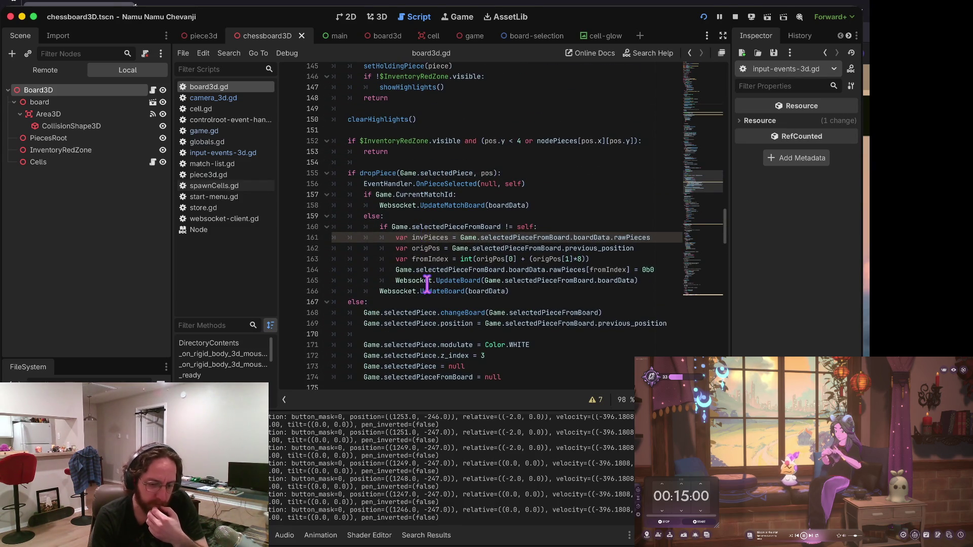
scroll(427, 285, "up", 3)
scroll(428, 284, "up", 2)
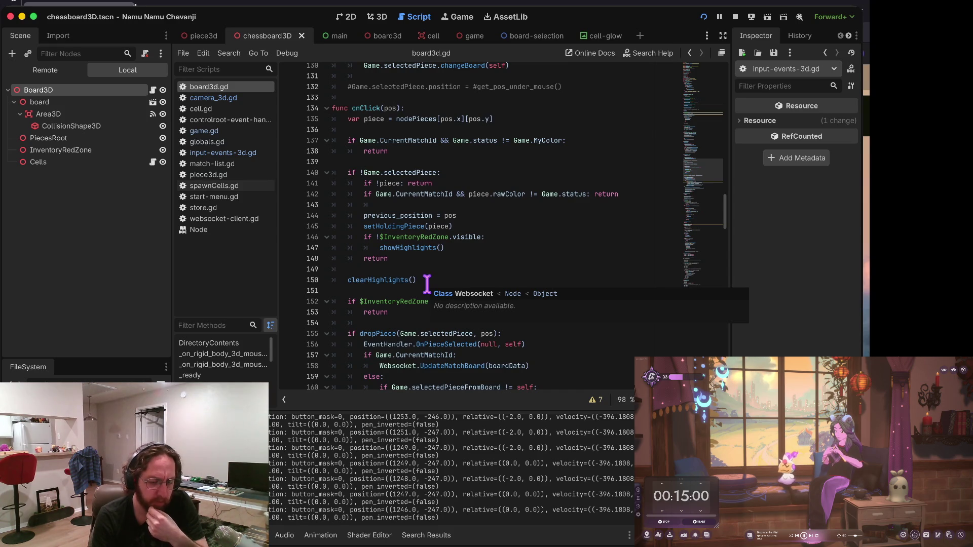
left_click(353, 107)
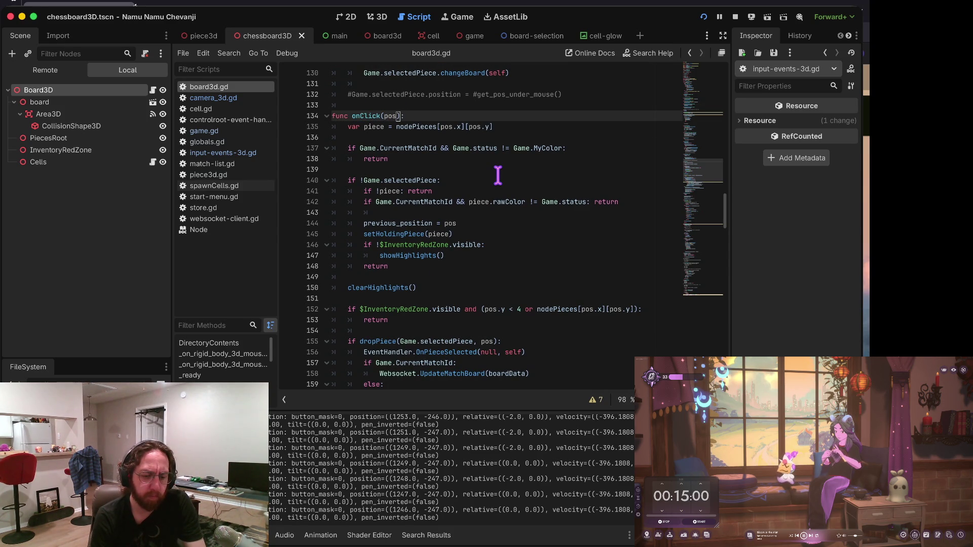
scroll(500, 171, "down", 2)
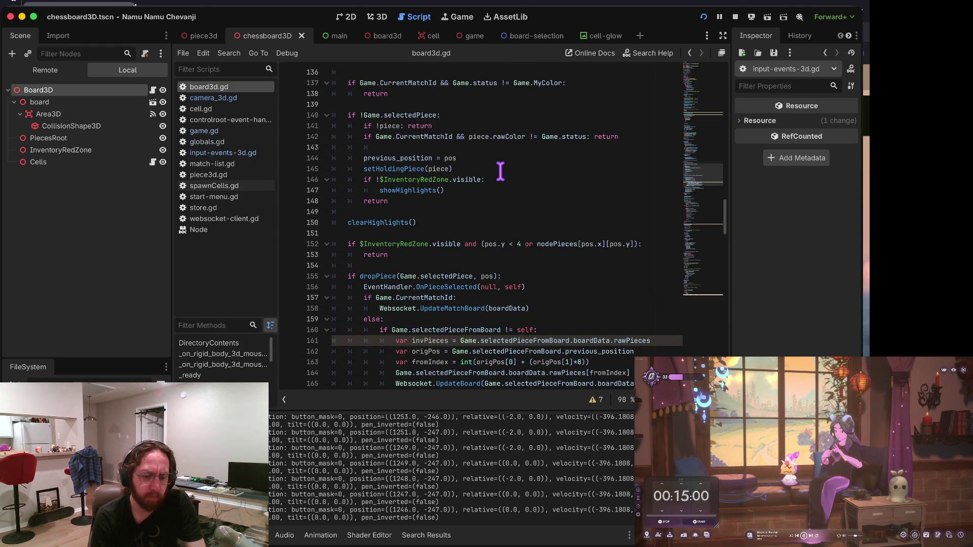
scroll(432, 186, "down", 4)
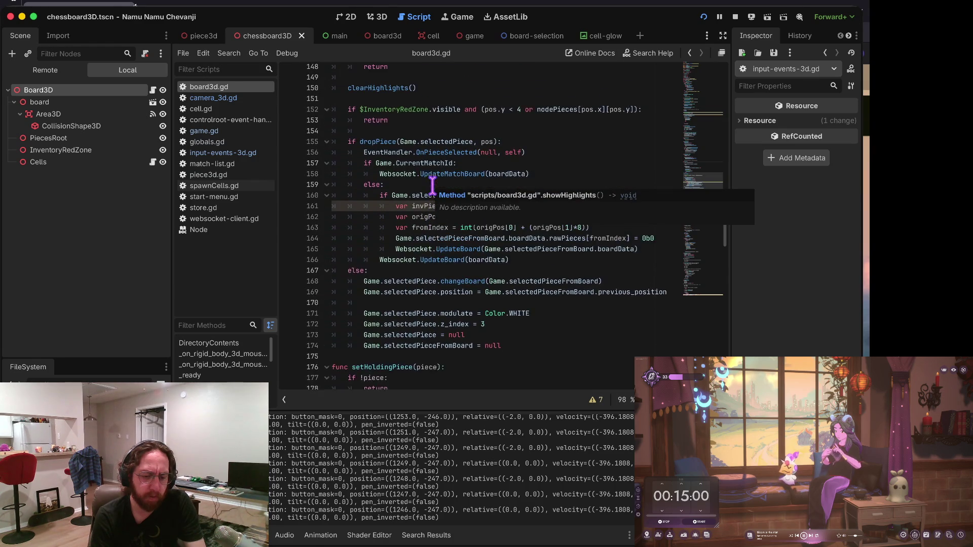
left_click(506, 146)
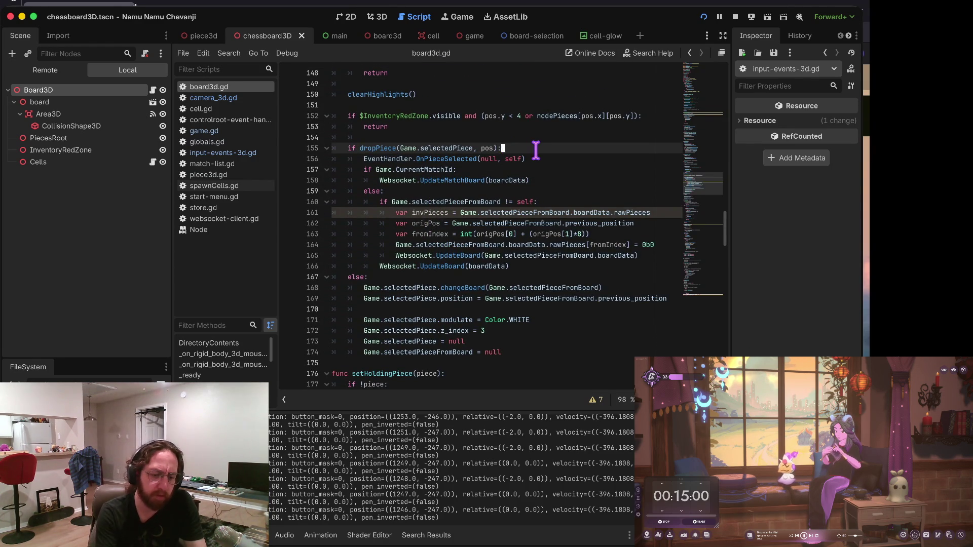
key("Return")
type("Game.selectedPiece = null")
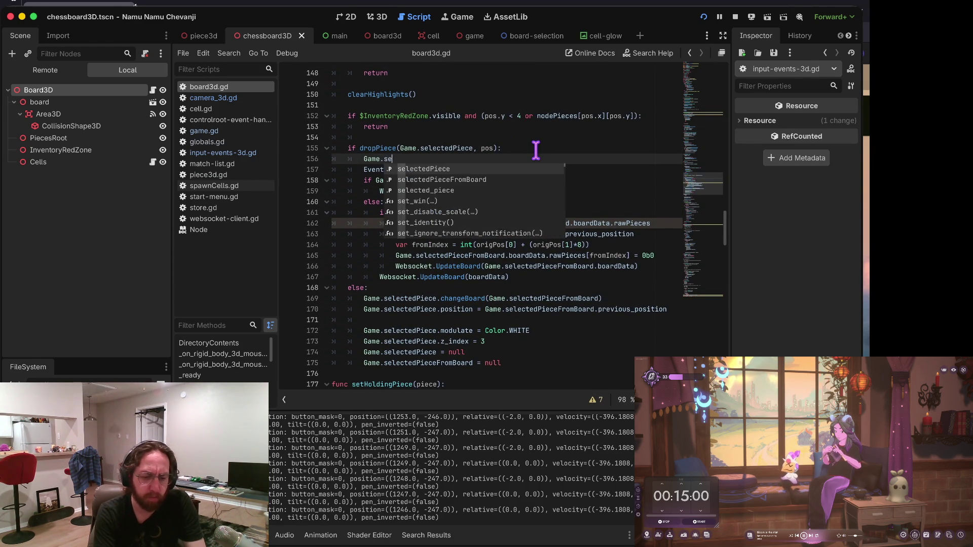
key("Escape")
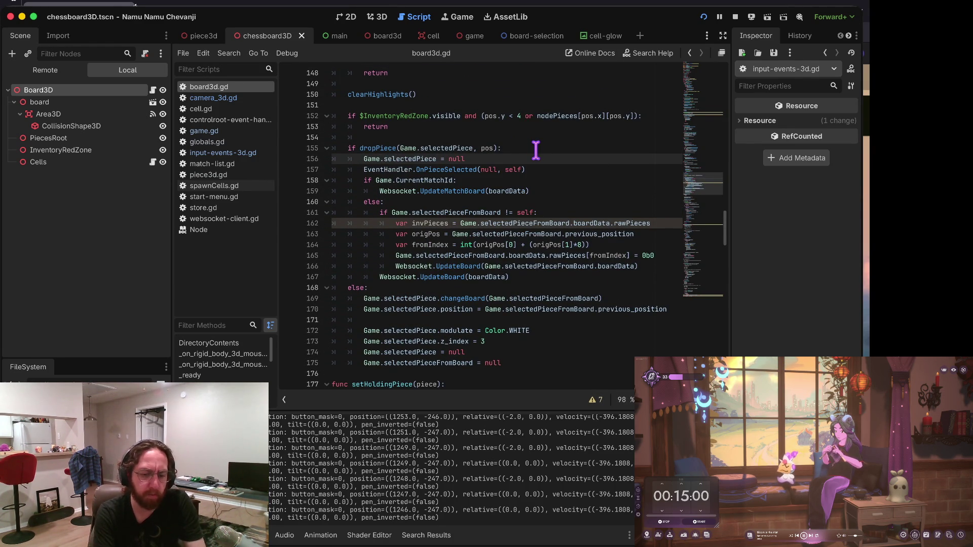
key("super+b")
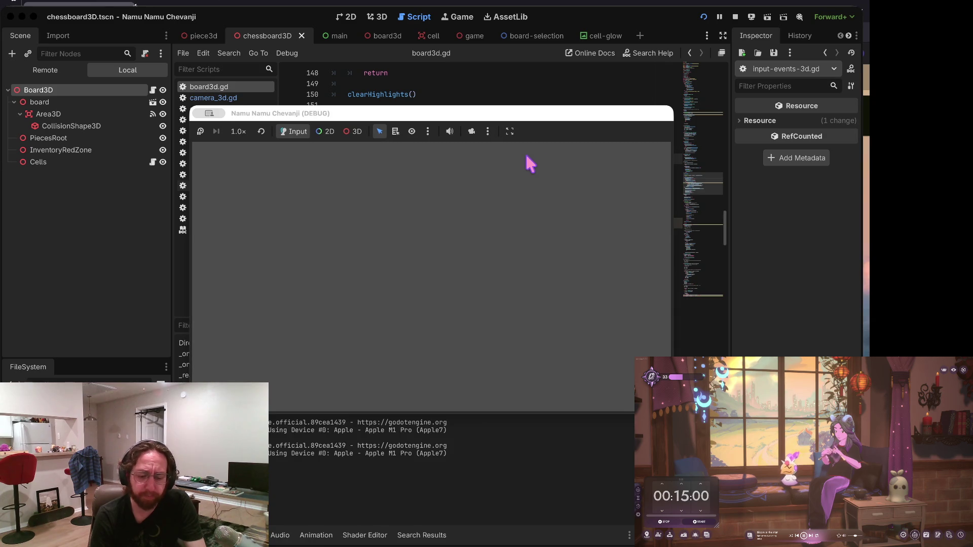
Get past the login screen and bring up the large board with the board list.
left_click(395, 359)
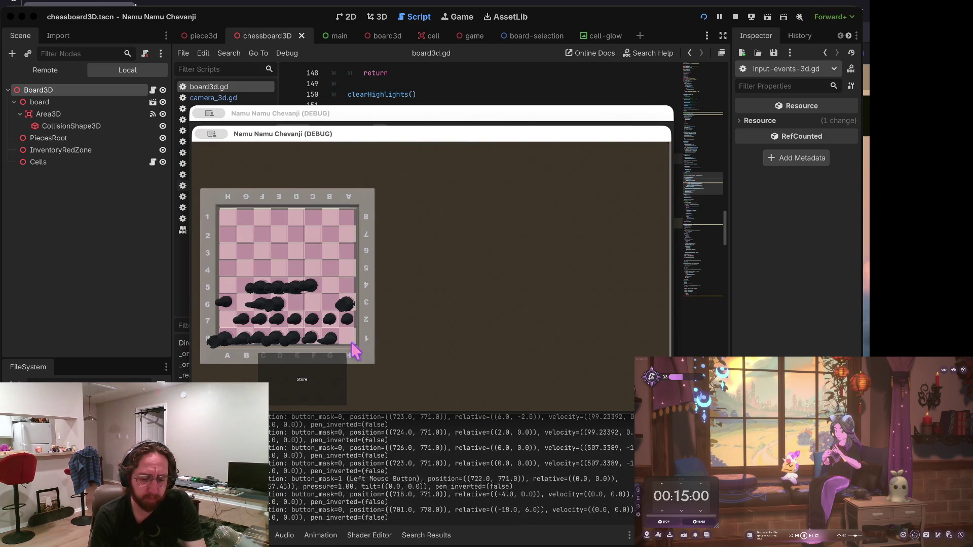
left_click(335, 370)
left_click(583, 365)
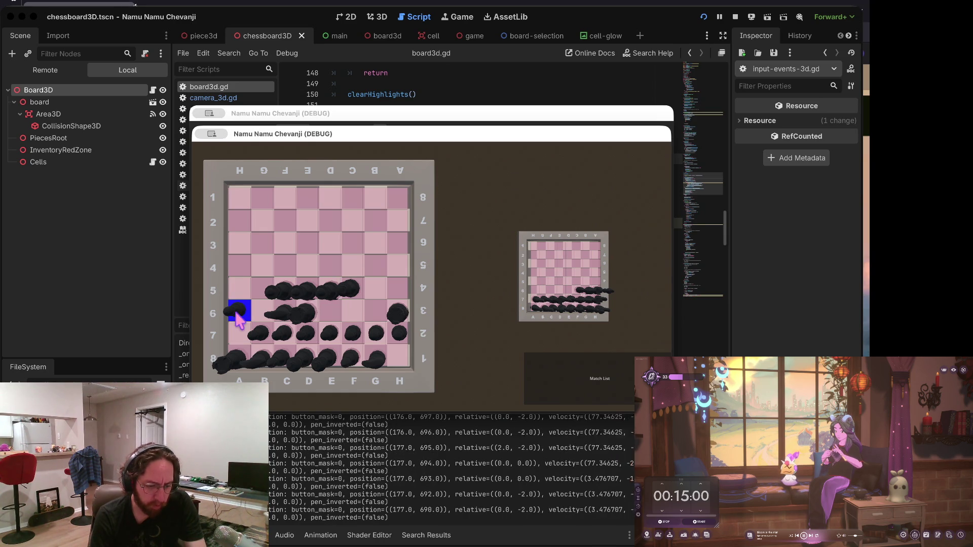
Pick up the piece on A6, drop it on A5, then return to the script editor.
left_click(240, 294)
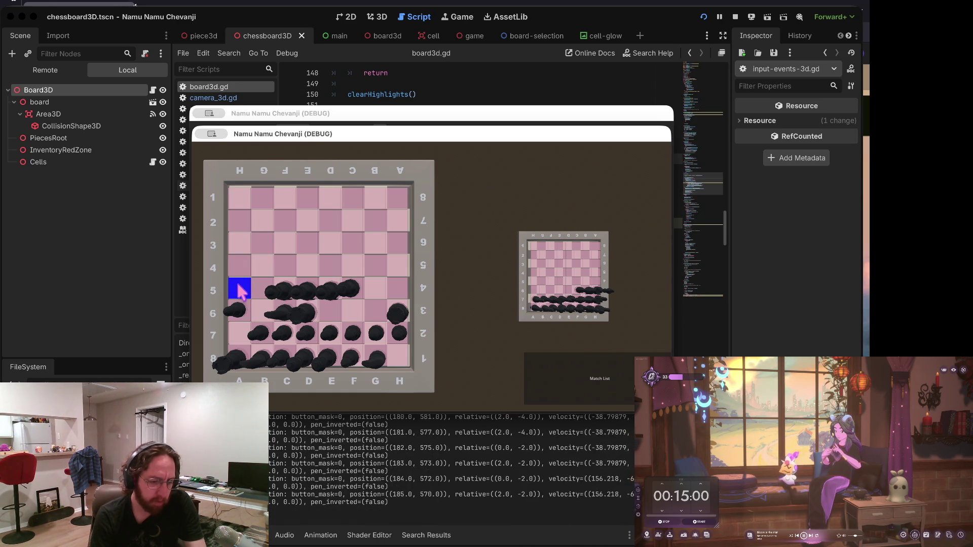
left_click(231, 319)
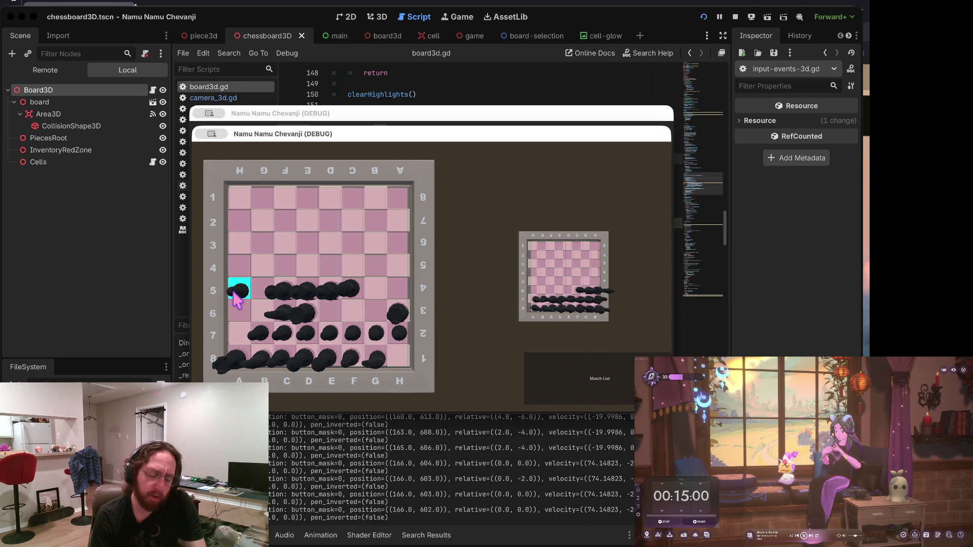
left_click(236, 298)
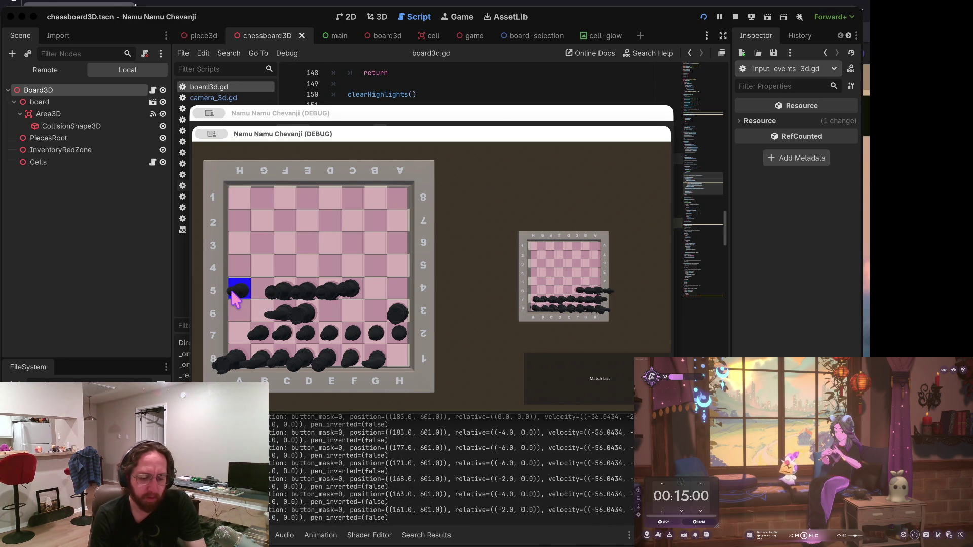
left_click(234, 299)
left_click(241, 290)
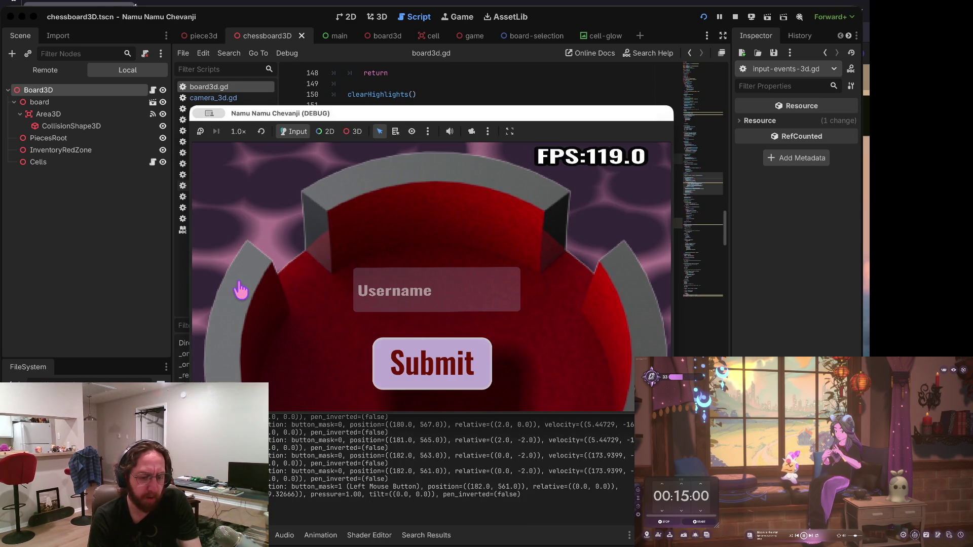
left_click(475, 83)
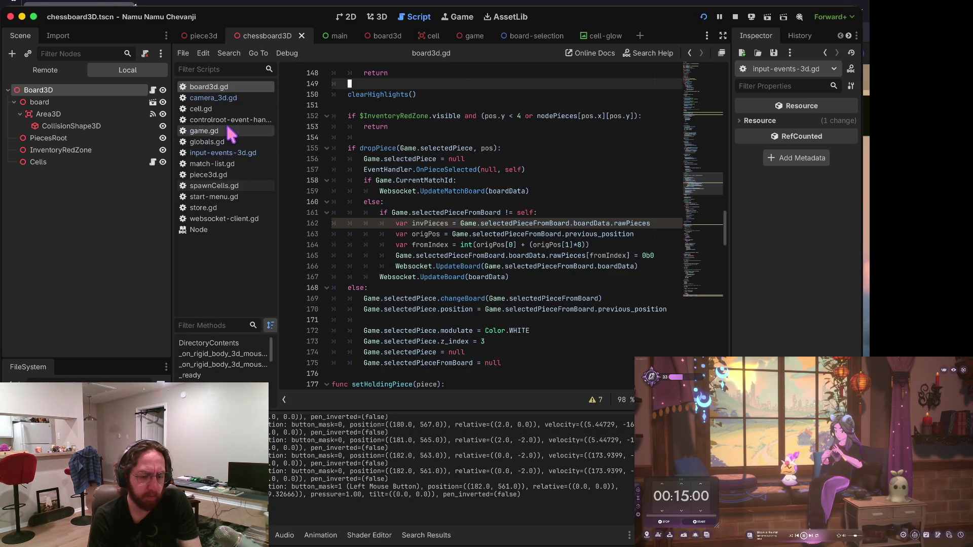
Check game.gd, then go back to the board3d.gd script.
left_click(224, 131)
left_click(256, 87)
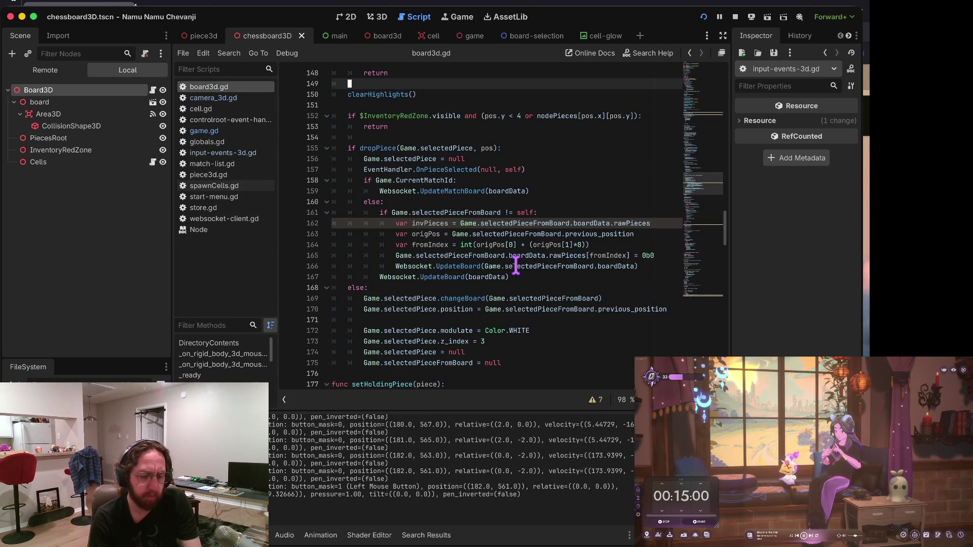
scroll(516, 265, "up", 5)
scroll(515, 265, "down", 2)
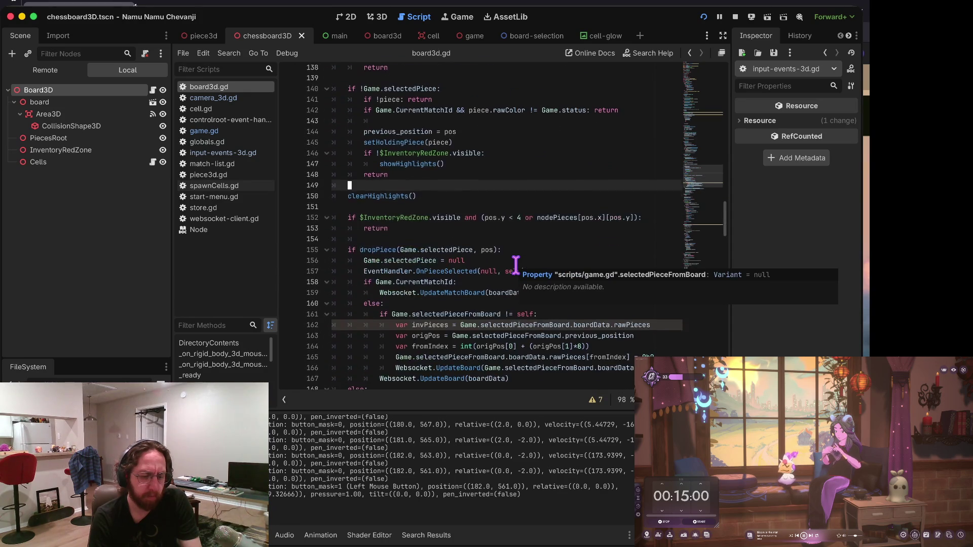
Try moving the piece to A4 in the running game, then set a breakpoint on line 155.
key("super+Tab")
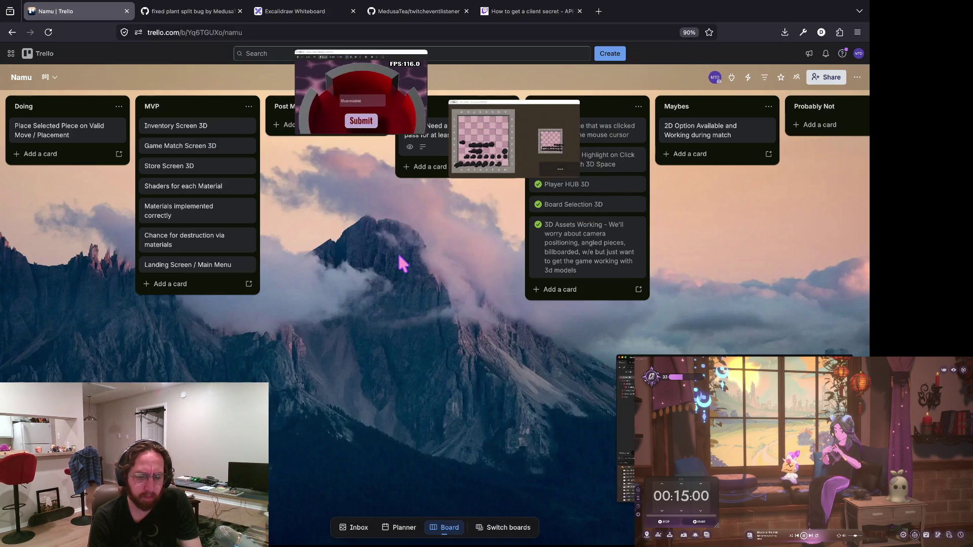
key("super+Tab")
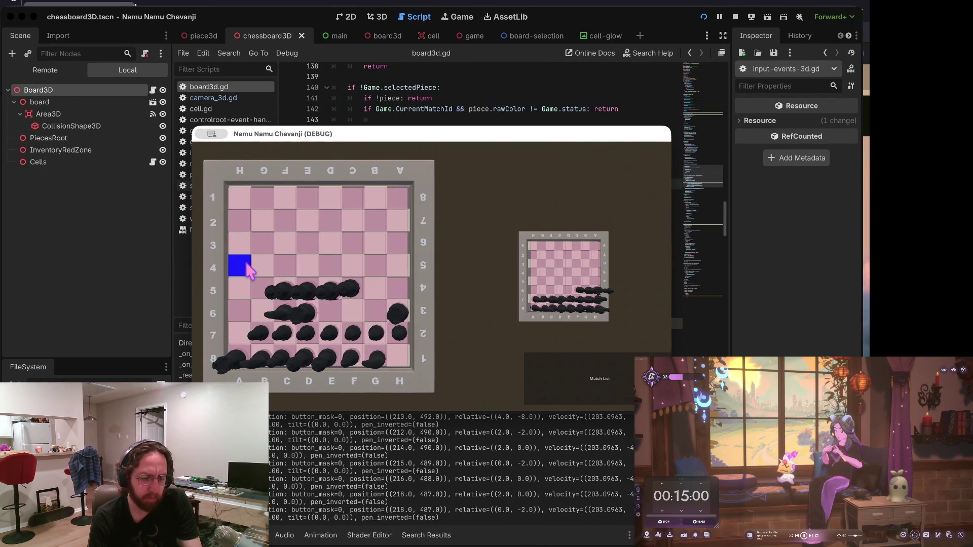
left_click(247, 274)
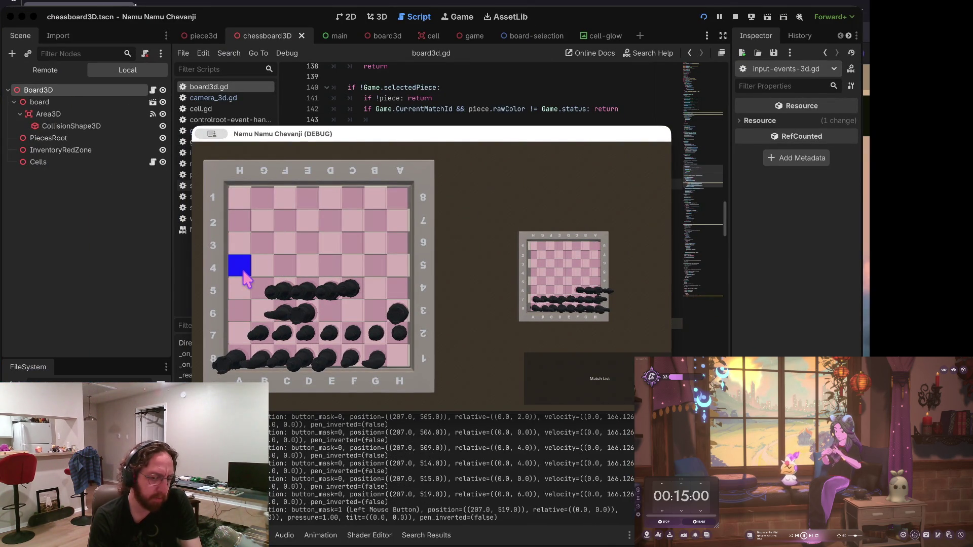
left_click_drag(381, 108, 375, 104)
scroll(375, 104, "up", 1)
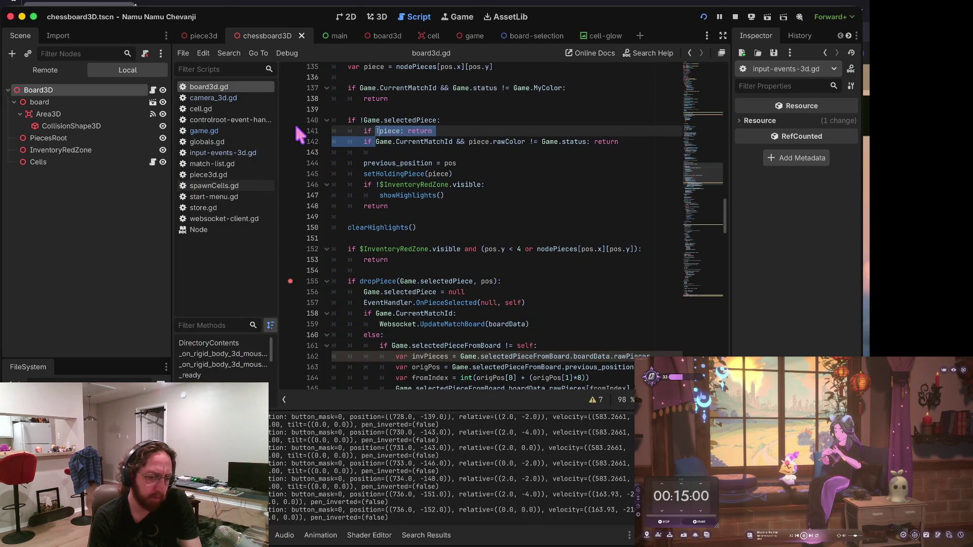
Bring the chessboard game window forward and click a cell to hit the line-140 breakpoint.
key("ctrl+Up")
left_click(554, 188)
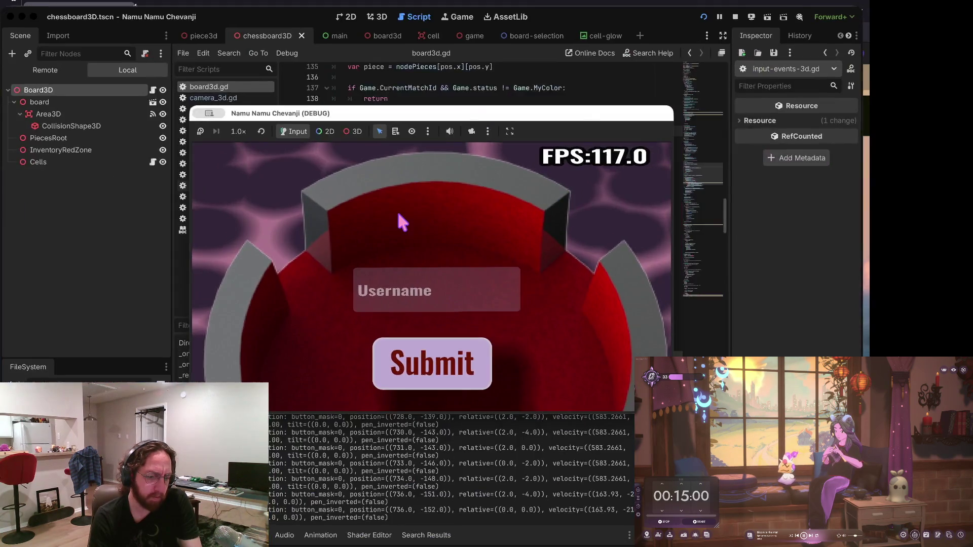
key("ctrl+Up")
left_click(538, 131)
left_click(269, 215)
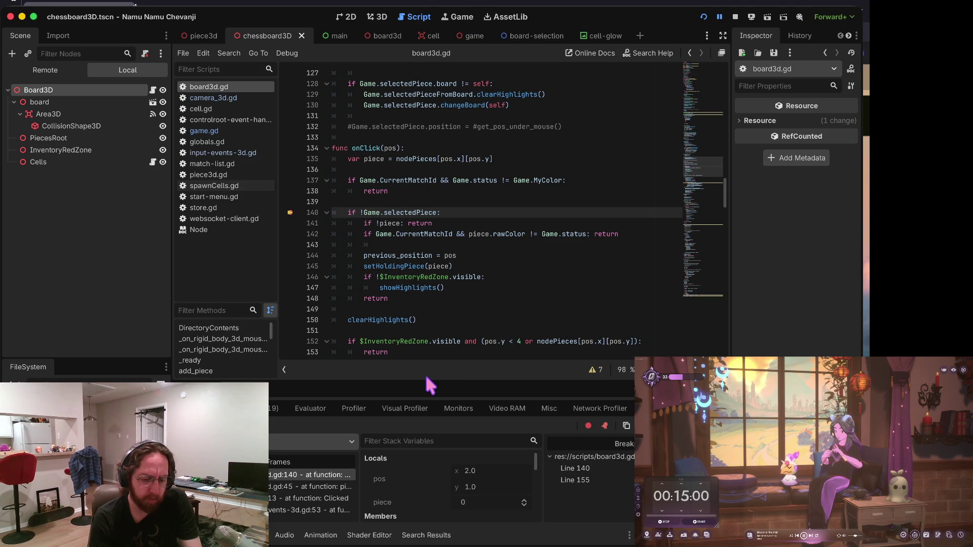
Inspect the remote Game object and open the selected Pawn's properties, board position (0, 5).
left_click_drag(420, 381, 420, 245)
scroll(428, 417, "down", 5)
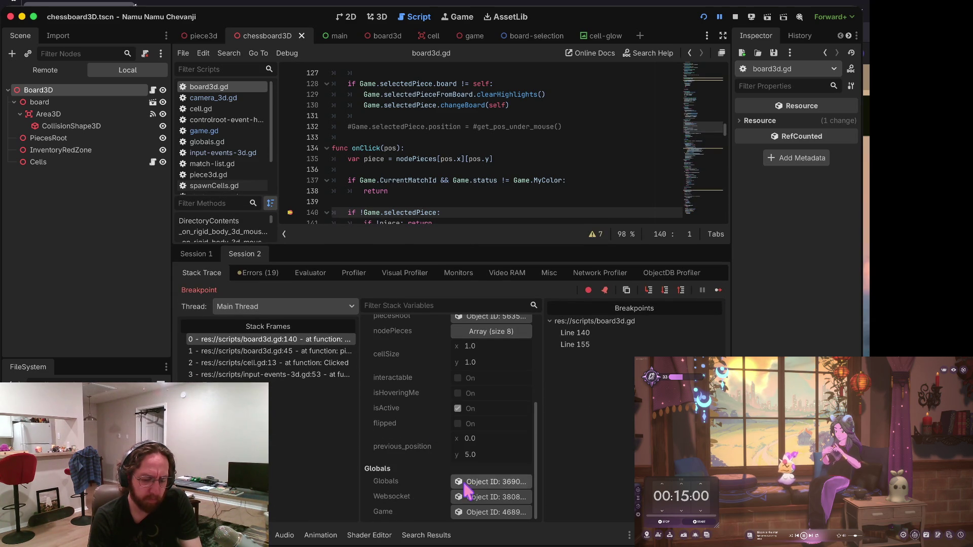
left_click(490, 513)
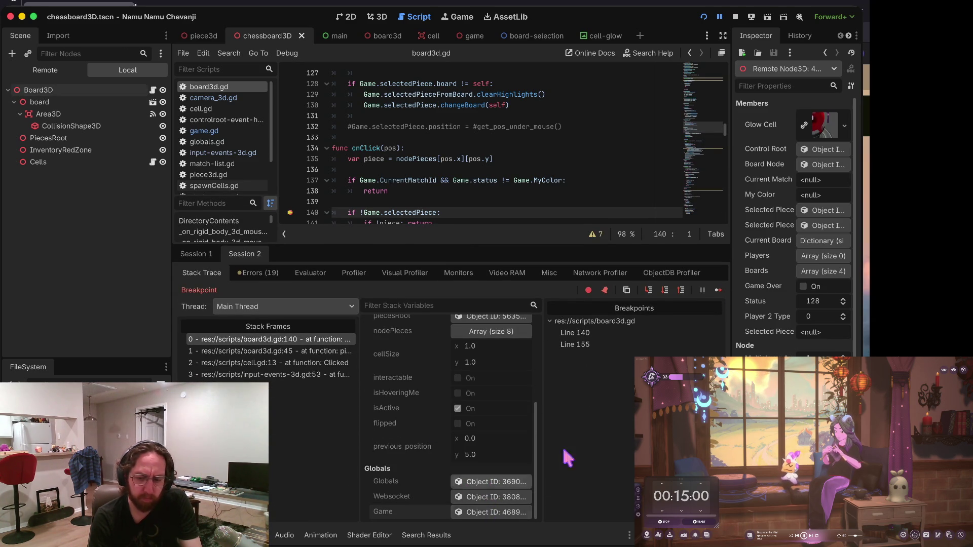
left_click_drag(733, 181, 678, 185)
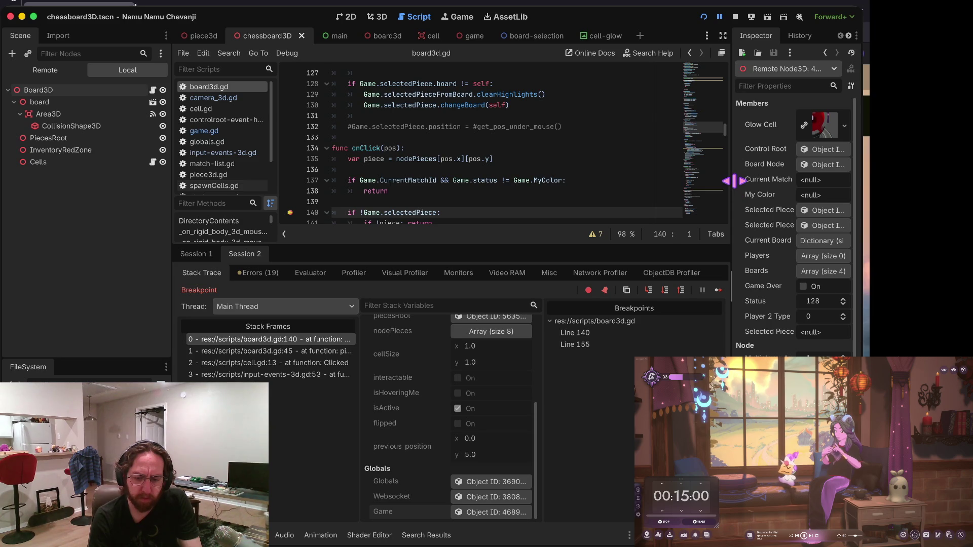
left_click(821, 210)
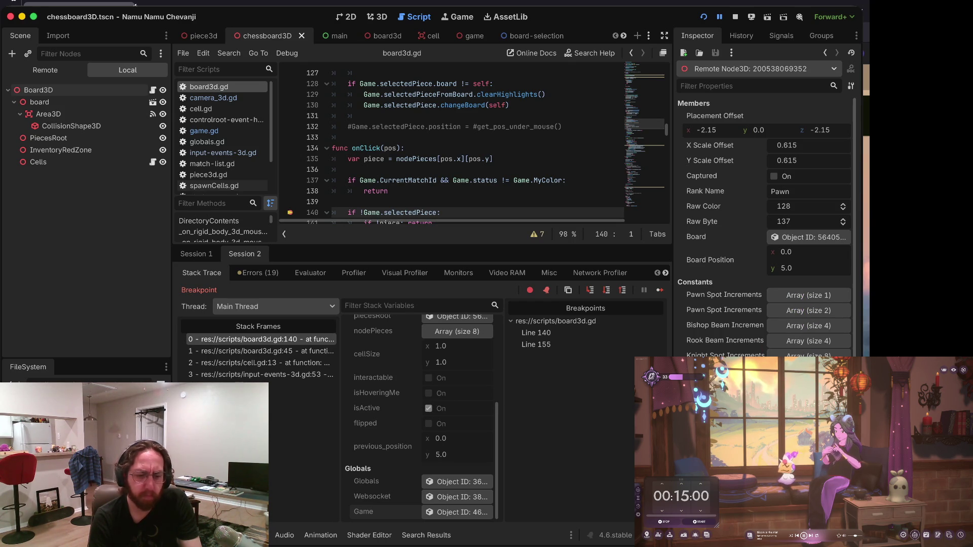
scroll(404, 164, "down", 2)
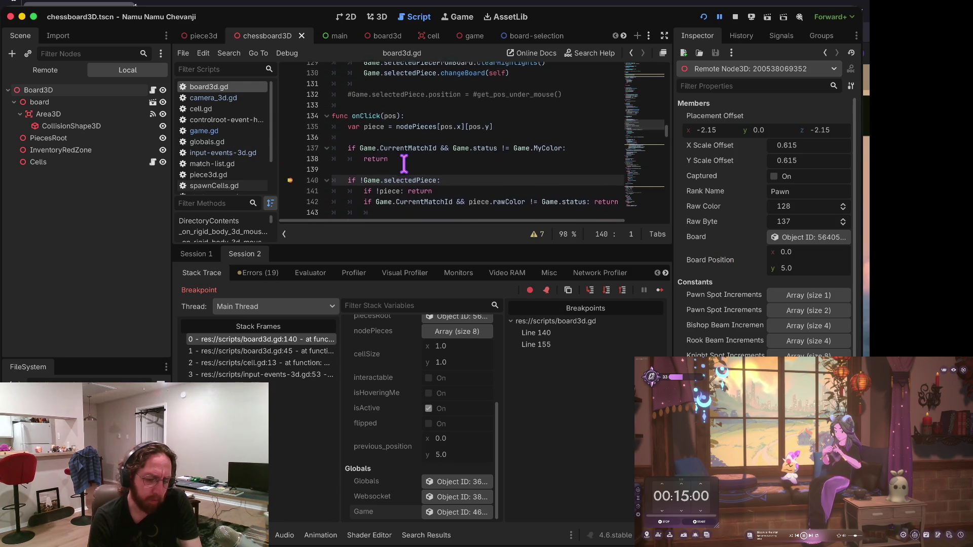
scroll(437, 413, "up", 5)
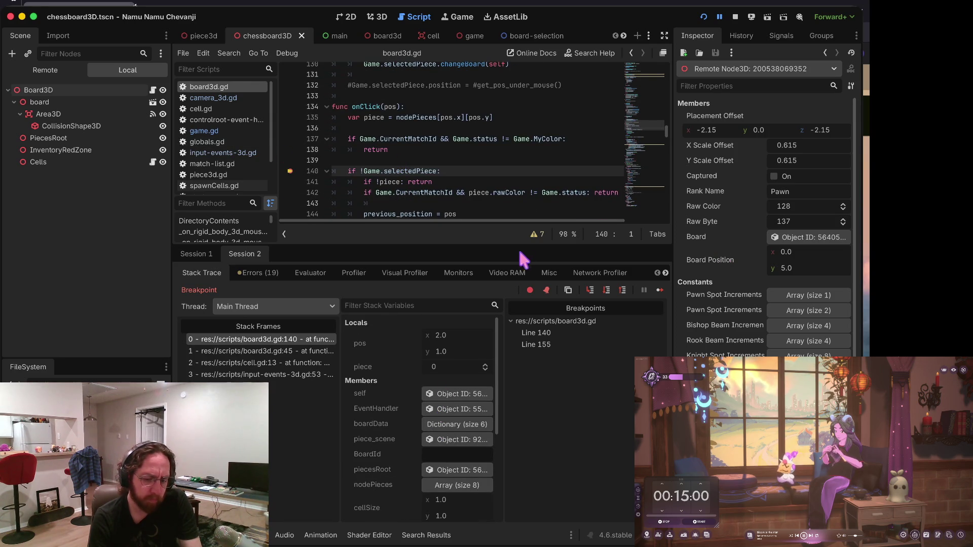
Step from line 140 through the cell script and input-event handler to the raycast on line 48.
left_click(590, 292)
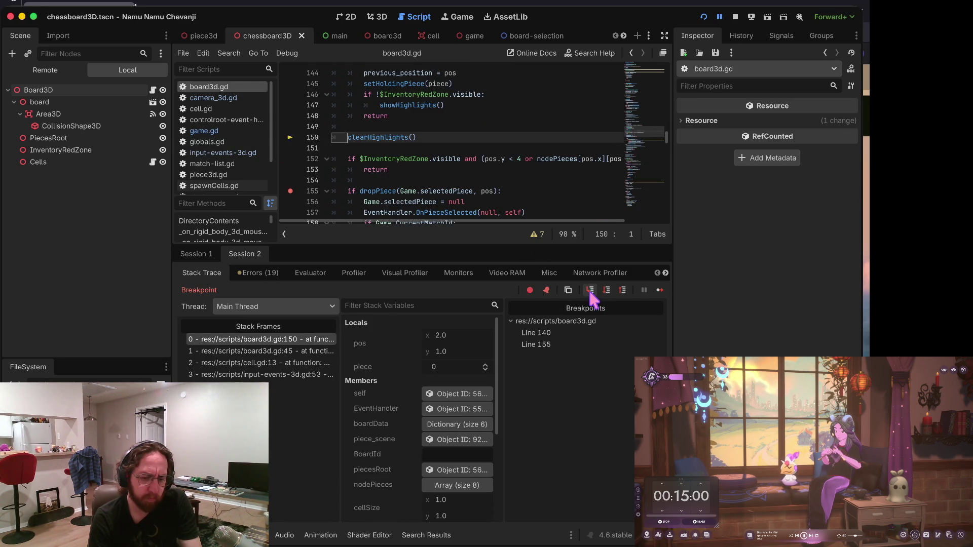
left_click(590, 292)
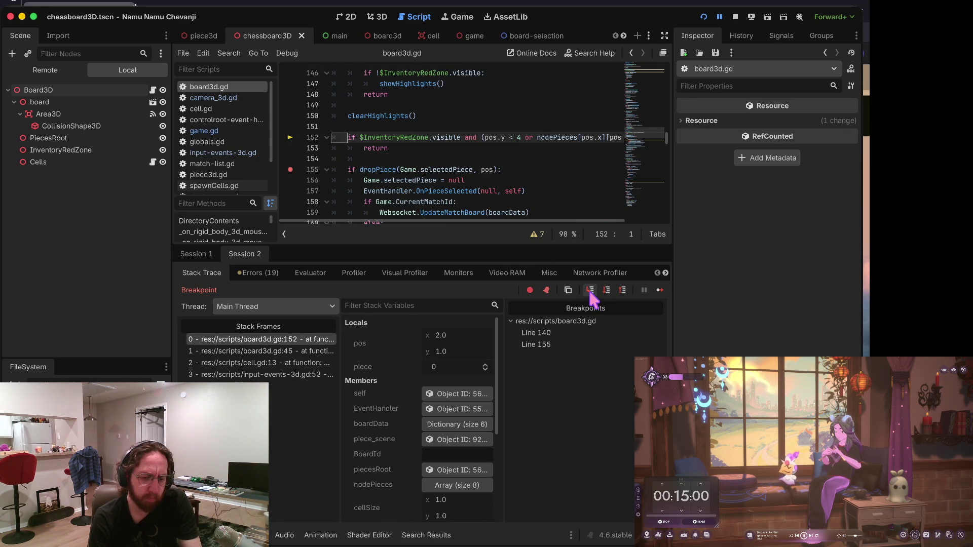
left_click(590, 292)
left_click(590, 292)
left_click(591, 292)
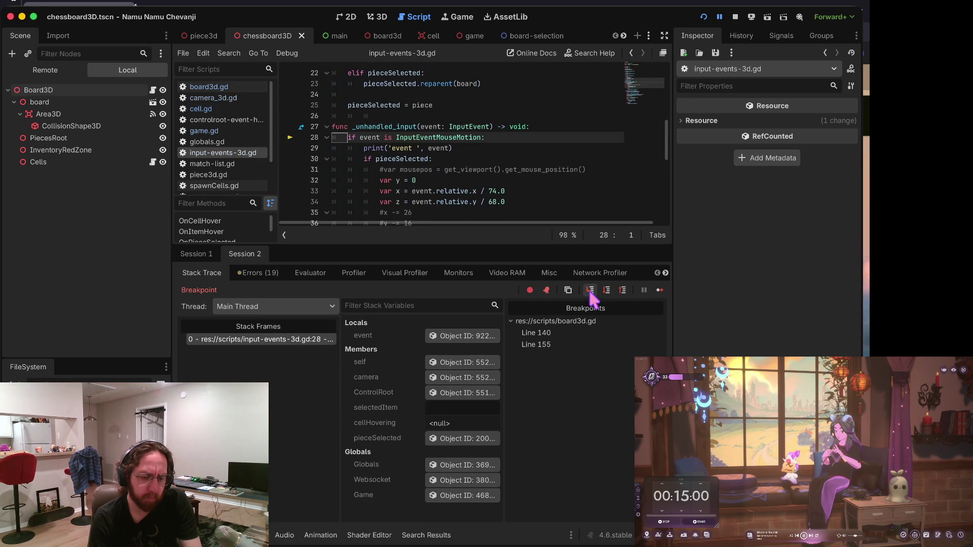
left_click(591, 291)
left_click(591, 292)
left_click(591, 292)
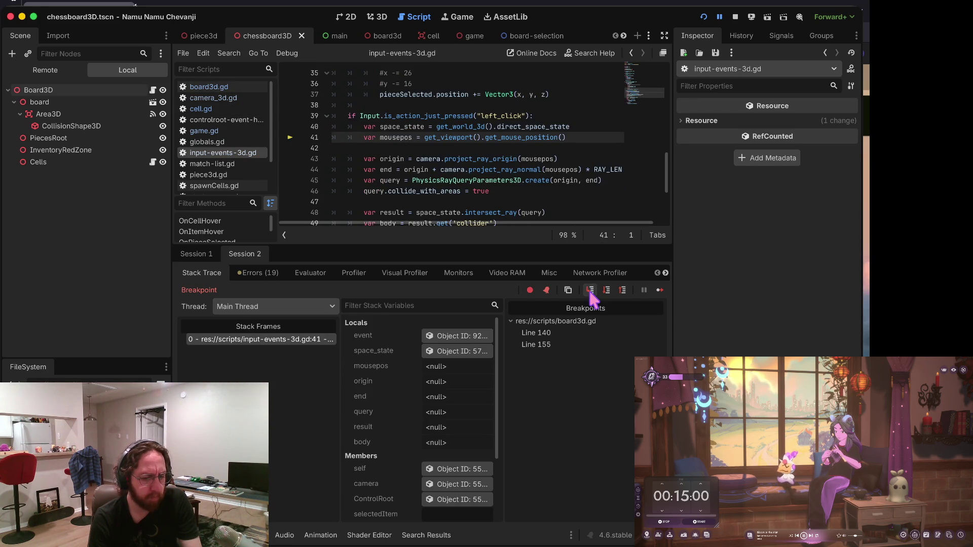
left_click(590, 292)
left_click(591, 292)
left_click(591, 291)
left_click(590, 292)
left_click(591, 292)
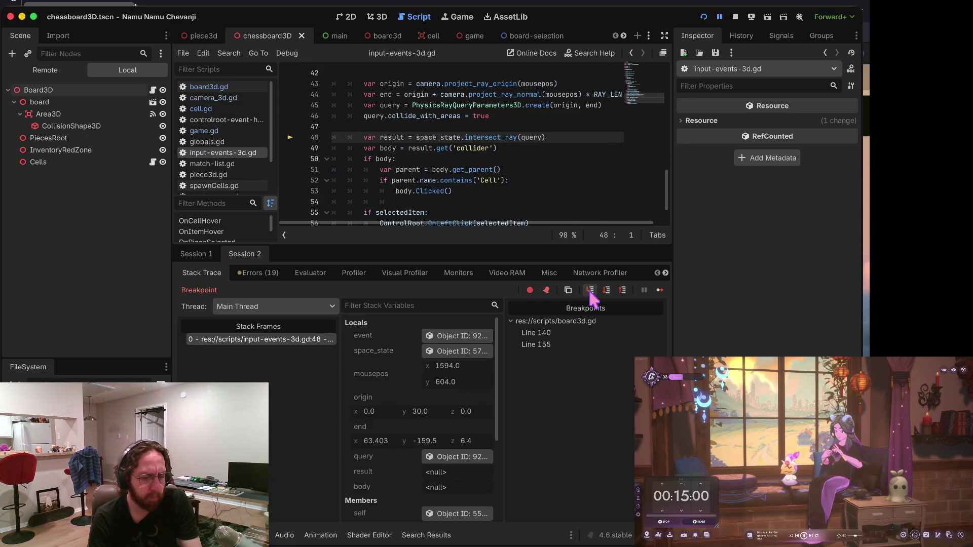
Follow the click through the cell's Clicked handler into onClick, to the early return on line 153.
left_click(590, 292)
left_click(591, 291)
left_click(590, 292)
left_click(590, 292)
left_click(591, 292)
left_click(591, 292)
left_click(591, 292)
left_click(591, 292)
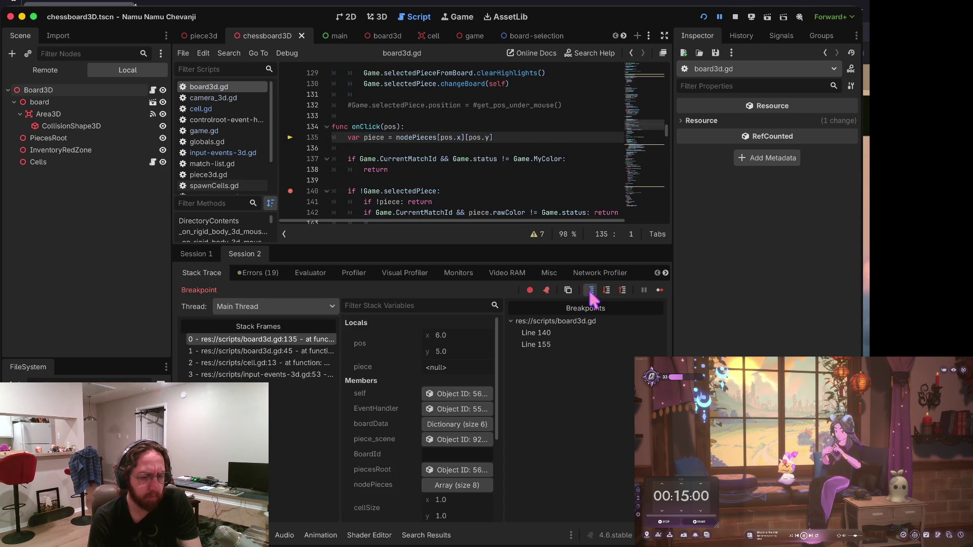
left_click(590, 292)
left_click(590, 291)
left_click(591, 292)
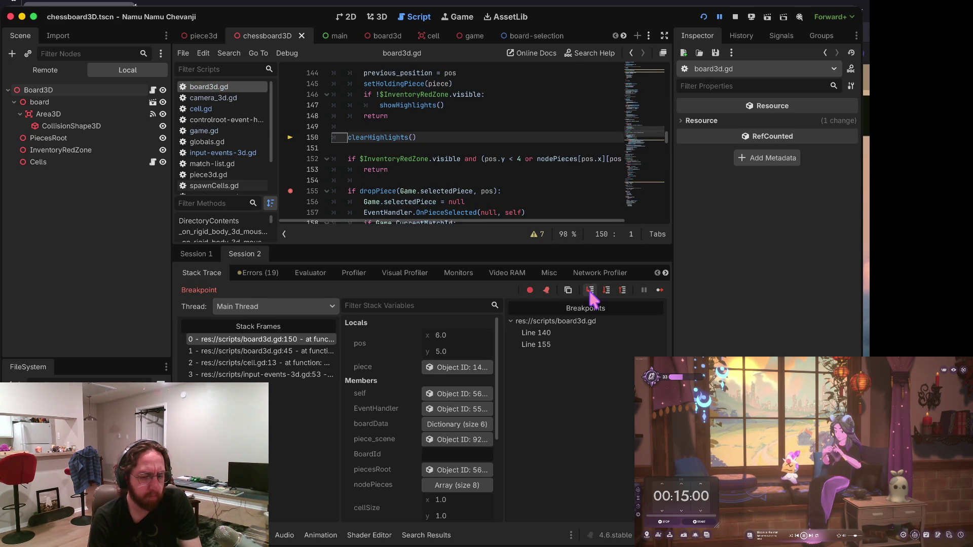
left_click(604, 292)
left_click(604, 292)
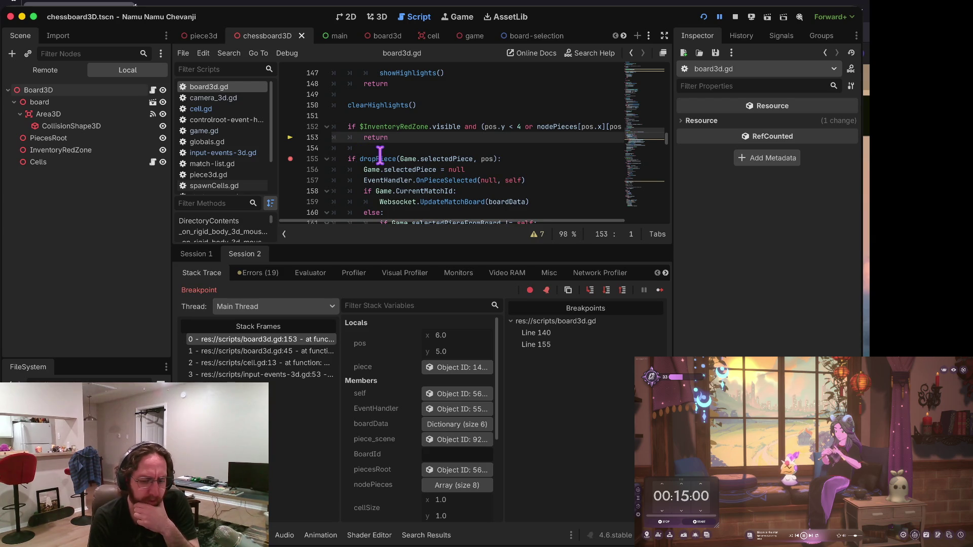
left_click(591, 292)
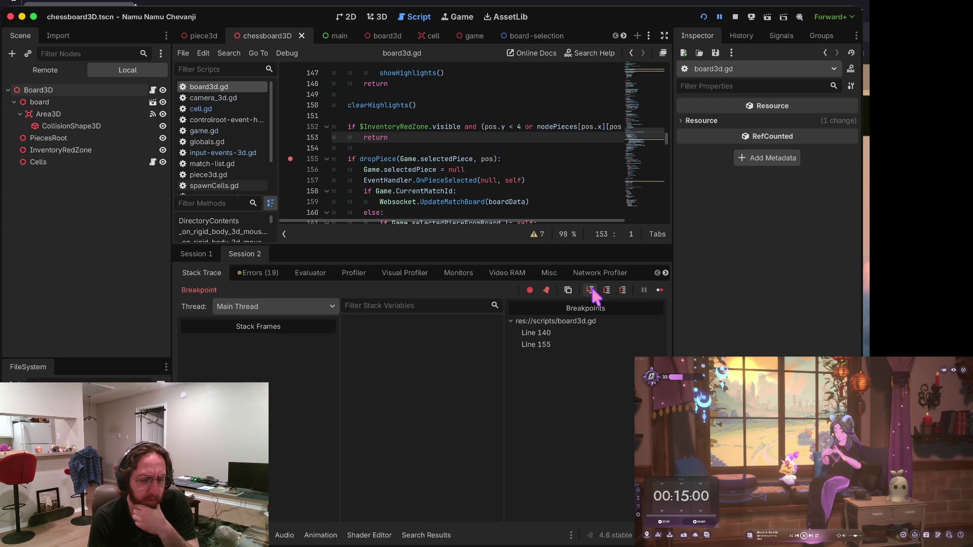
left_click(591, 292)
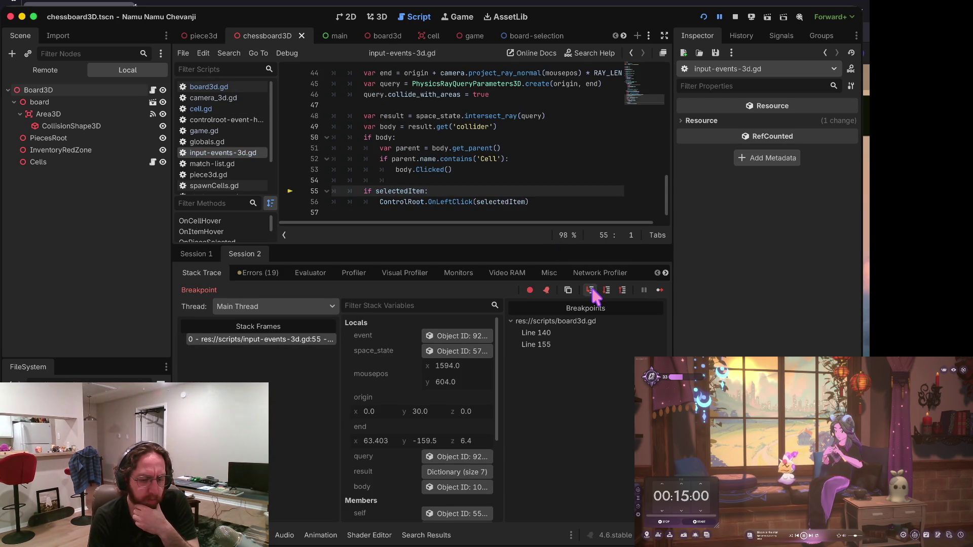
Step through the cell's mouse-entered and mouse-exited handlers and their hover colour changes.
left_click(592, 292)
left_click(592, 292)
left_click(592, 293)
left_click(592, 292)
left_click(592, 293)
left_click(592, 292)
left_click(592, 293)
left_click(592, 293)
left_click(592, 292)
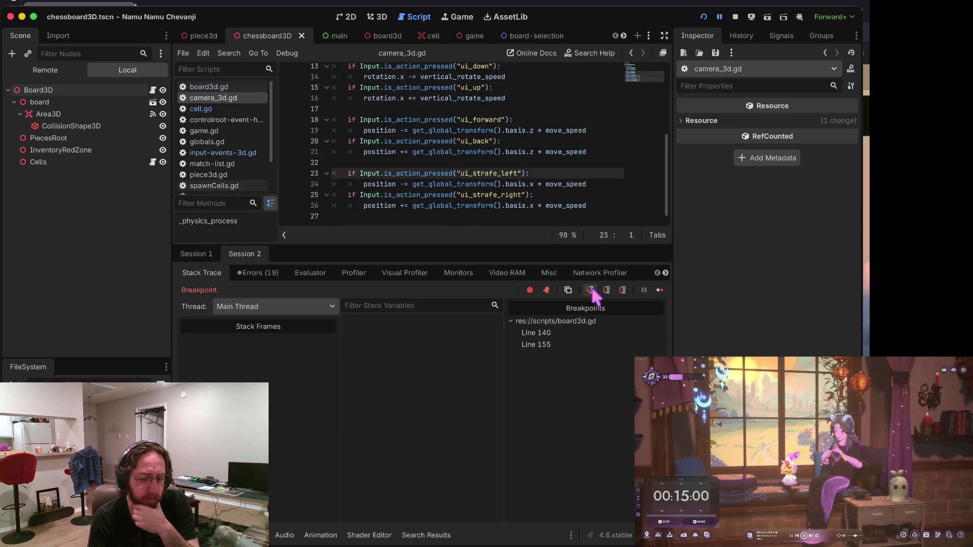
left_click(592, 293)
left_click(592, 293)
left_click(592, 293)
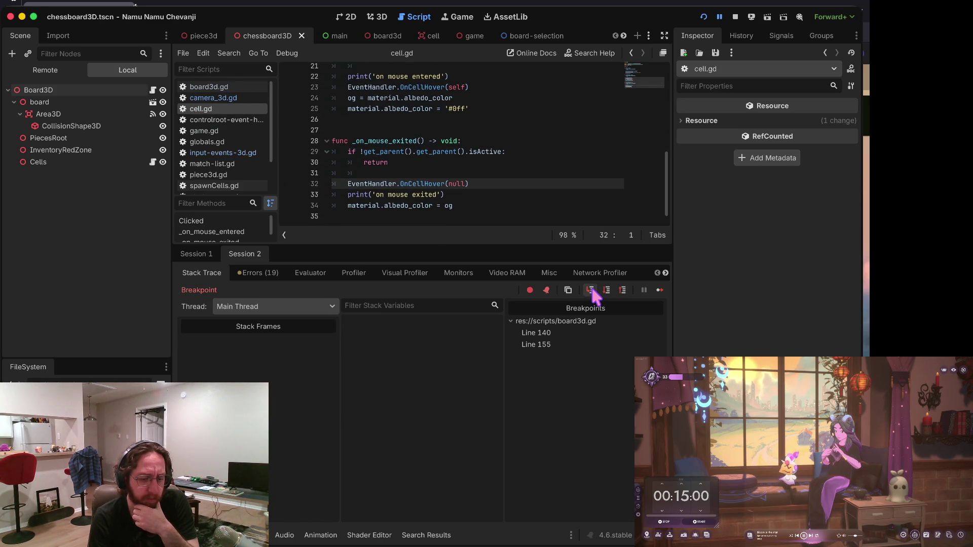
left_click(592, 292)
left_click(592, 292)
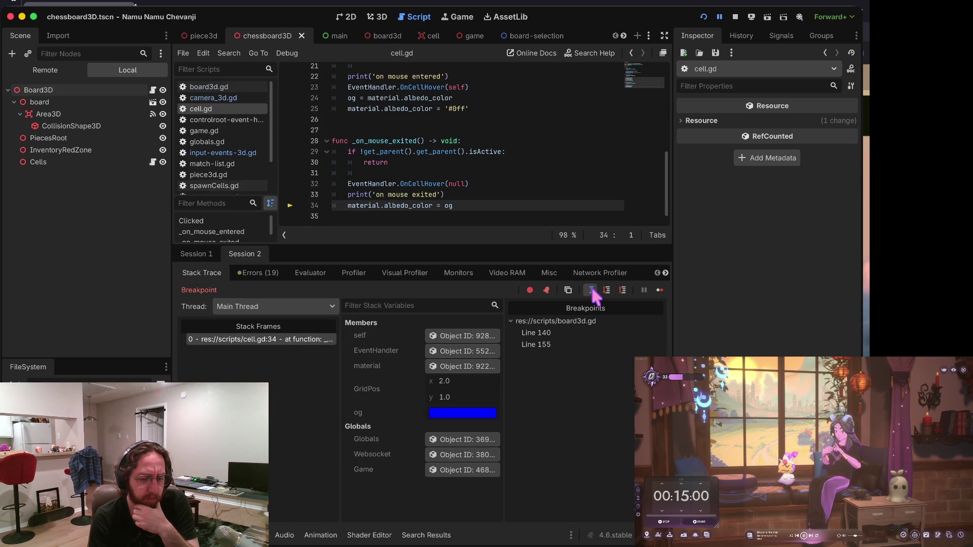
left_click(592, 292)
left_click(592, 293)
left_click(592, 293)
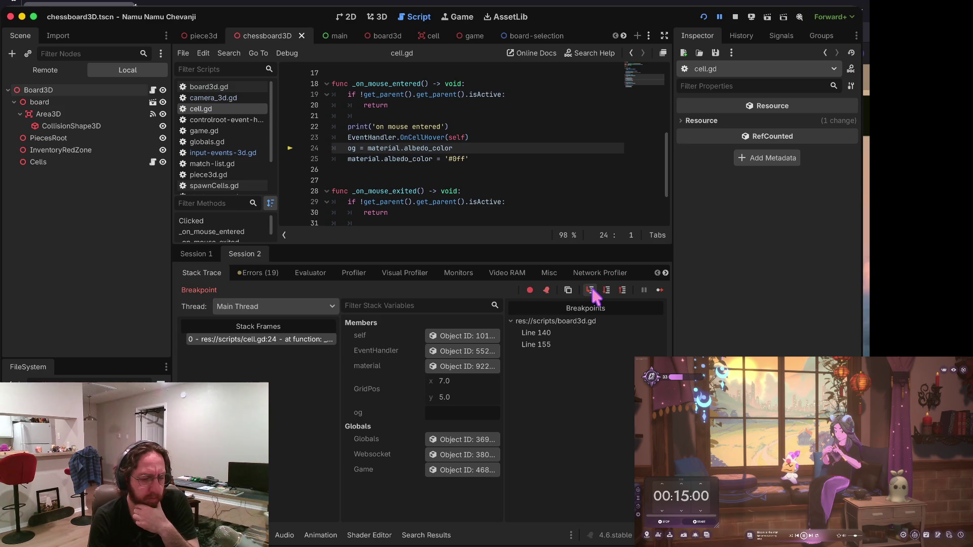
Step into camera_3d.gd up to line 25, then resume the game.
left_click(592, 292)
left_click(592, 292)
left_click(592, 292)
left_click(593, 292)
left_click(592, 292)
left_click(592, 293)
left_click(592, 292)
left_click(592, 292)
left_click(592, 293)
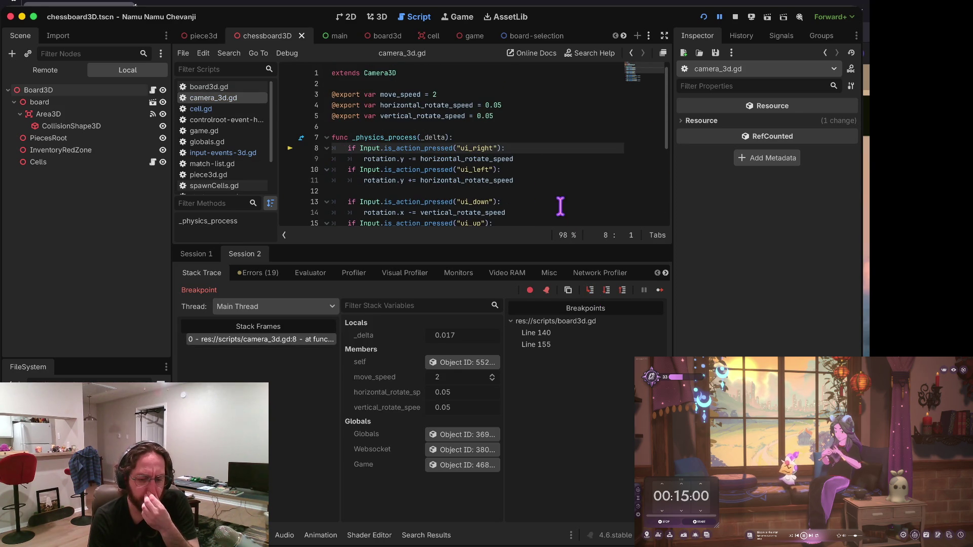
left_click(659, 293)
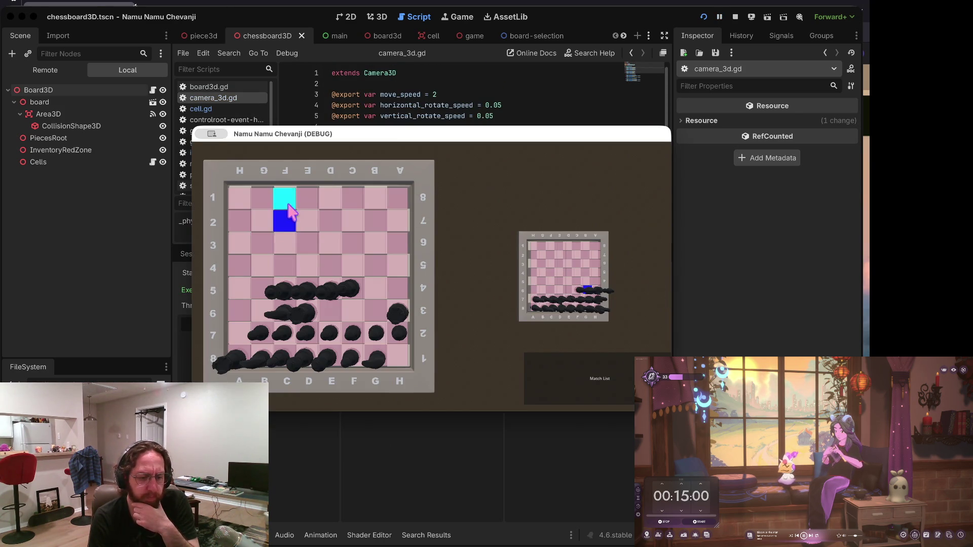
Resume past the breakpoint, click board squares, and remove the line-140 breakpoint, keeping line 155.
left_click(285, 203)
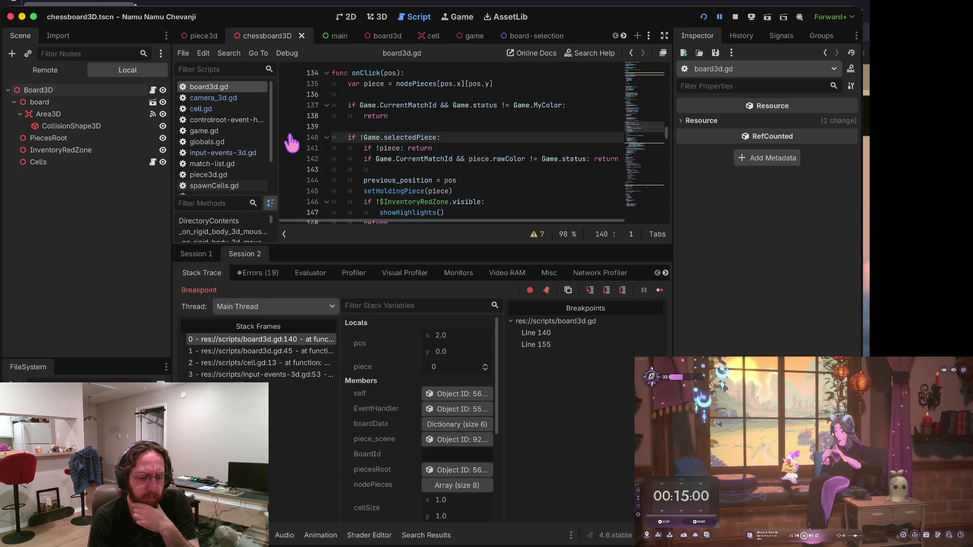
scroll(437, 177, "down", 3)
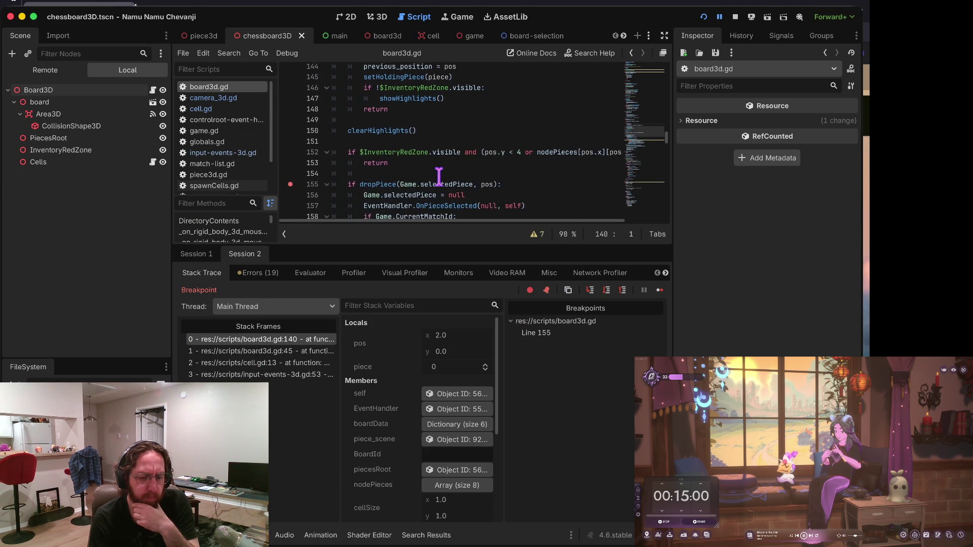
left_click(660, 290)
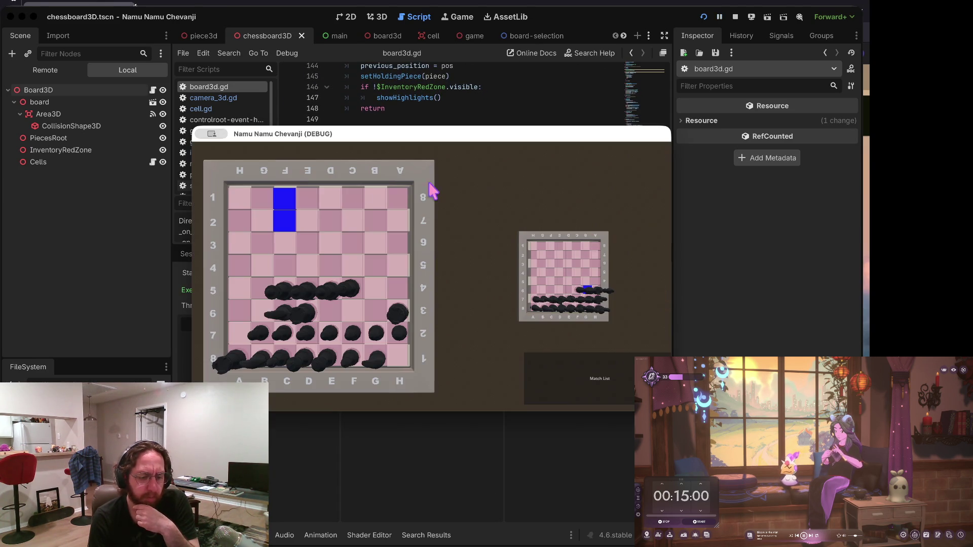
left_click(283, 243)
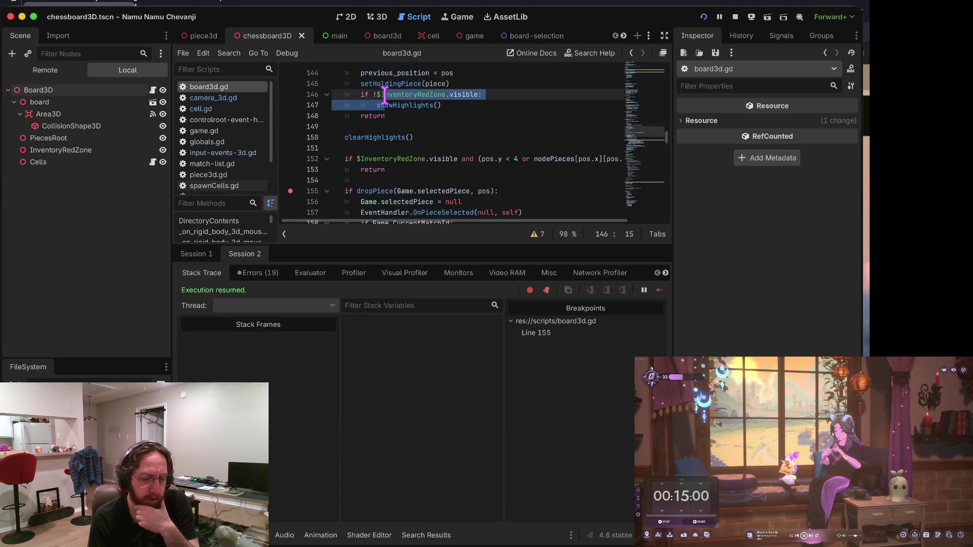
left_click(369, 180)
left_click(371, 170)
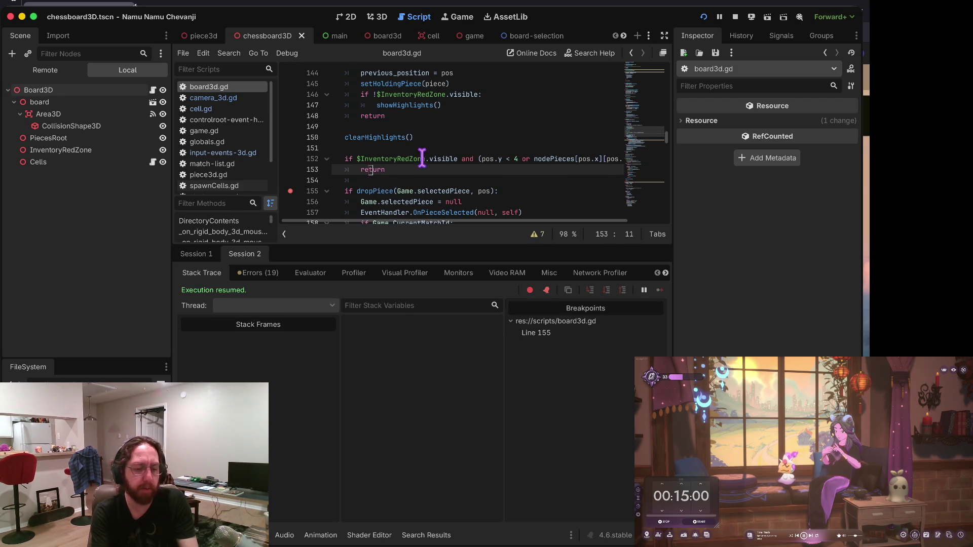
Comment out the InventoryRedZone check and its return on lines 152–153.
key("Up")
key("Home")
key("Home")
type("#")
key("Down")
key("BackSpace")
Rerun the game, log in, leave the store, and click a left-column square to hit dropPiece.
key("super+b")
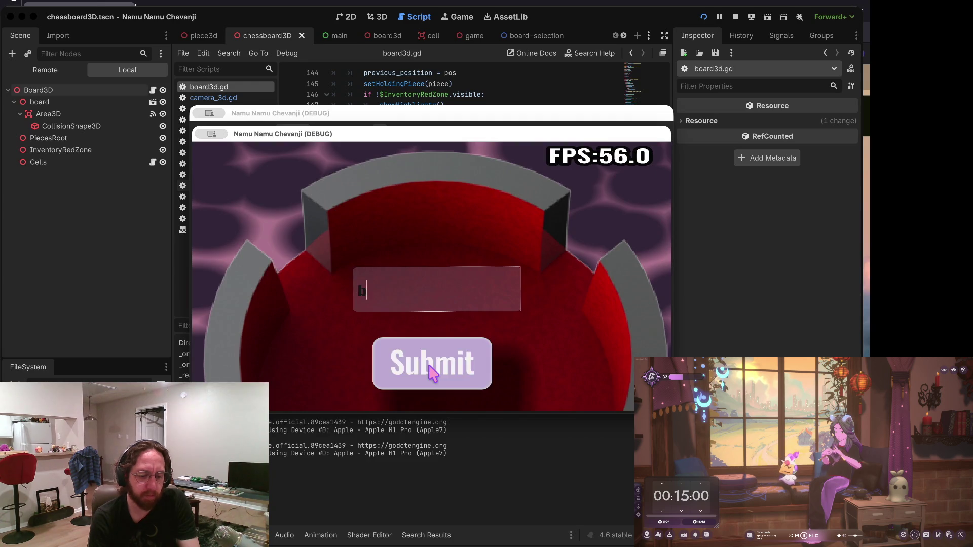
left_click(430, 364)
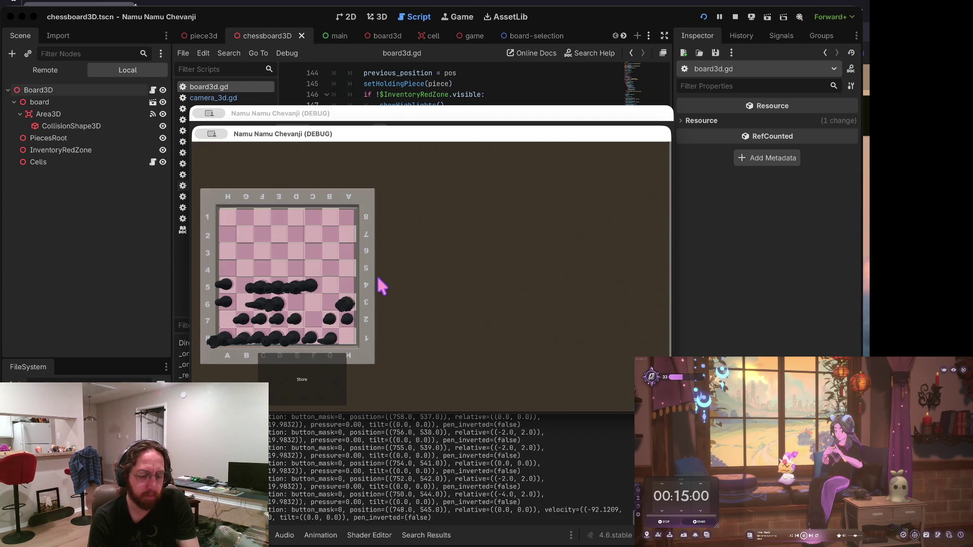
left_click(330, 379)
left_click(553, 372)
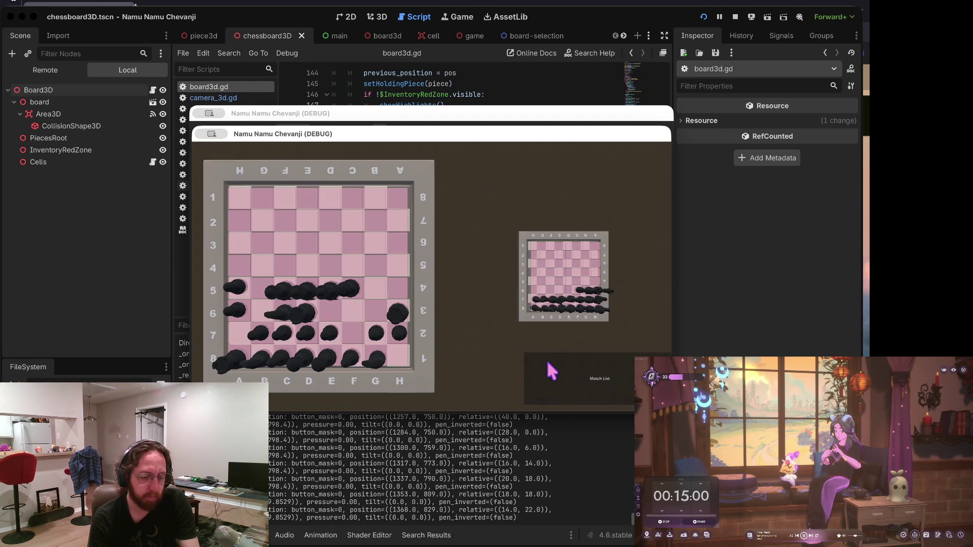
left_click(237, 277)
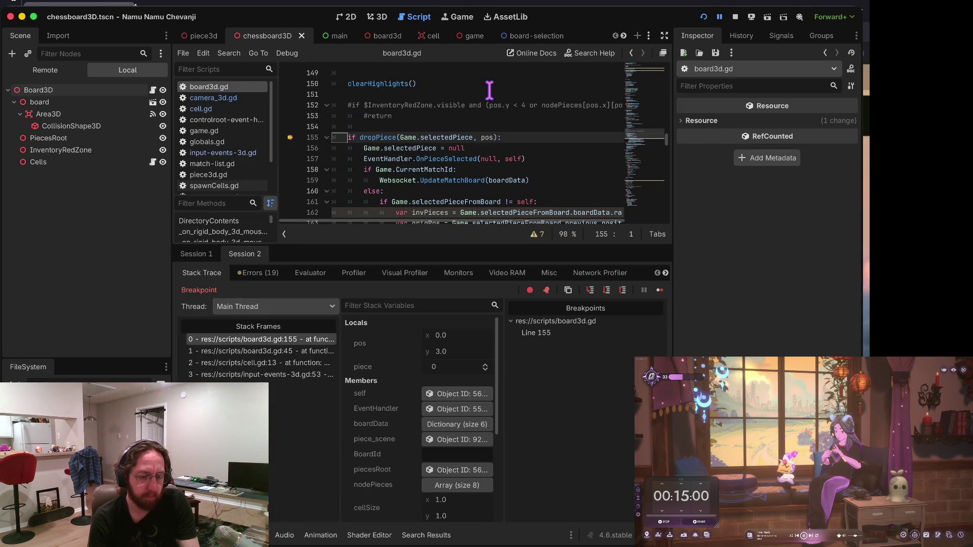
left_click(289, 137)
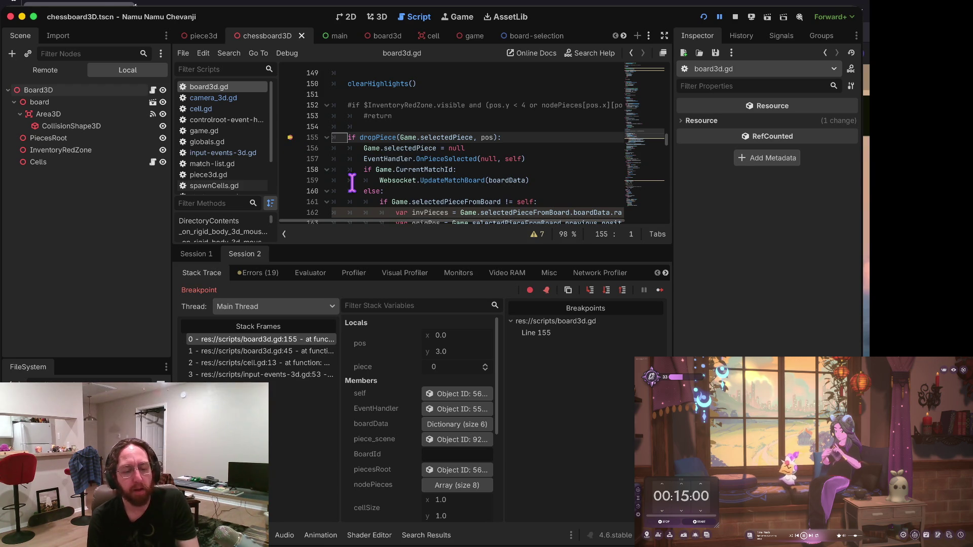
Continue with F12 so the piece lands one square higher in the left column.
key("F12")
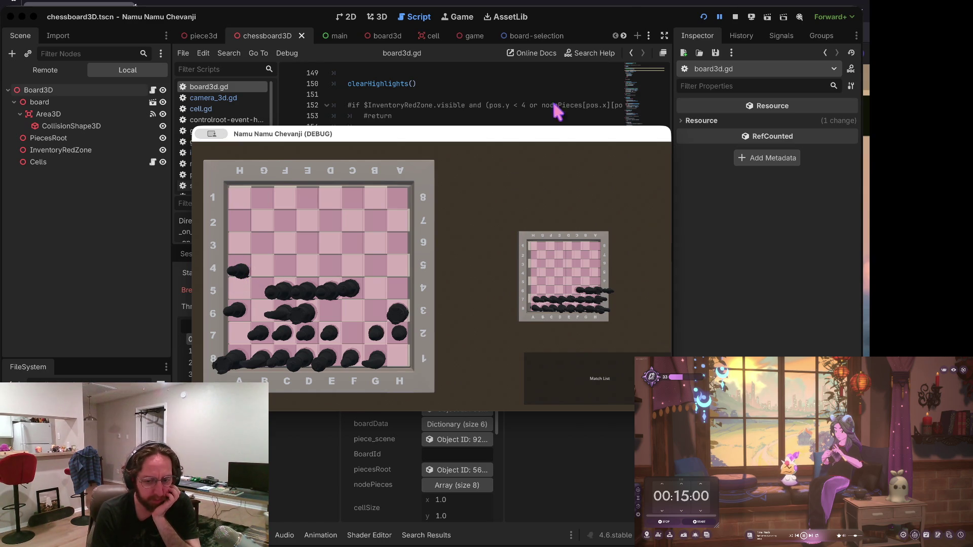
Clear the line-155 breakpoint and resume the game.
left_click(491, 73)
left_click(289, 138)
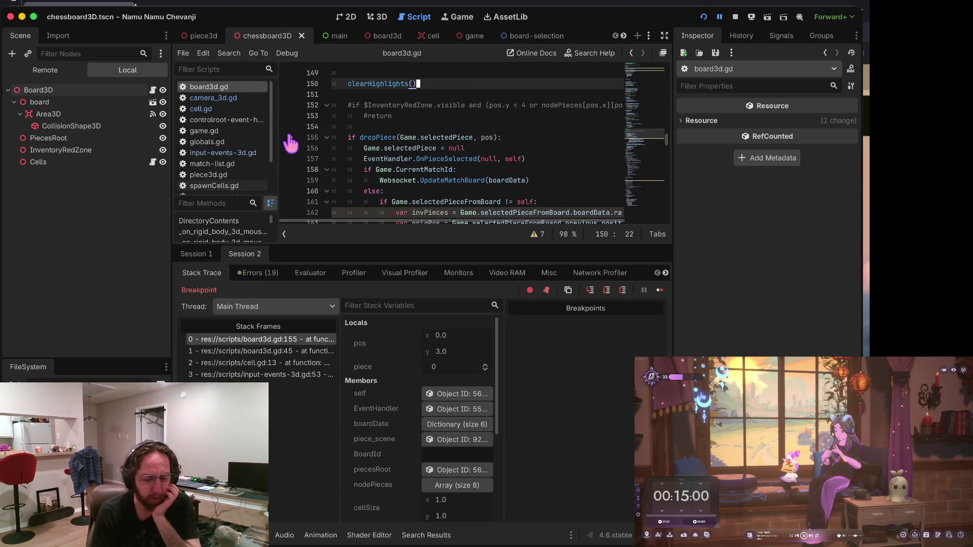
left_click(659, 290)
Examine the Vector2 position error at line 170 and jump to the previous_position declaration.
scroll(444, 144, "up", 2)
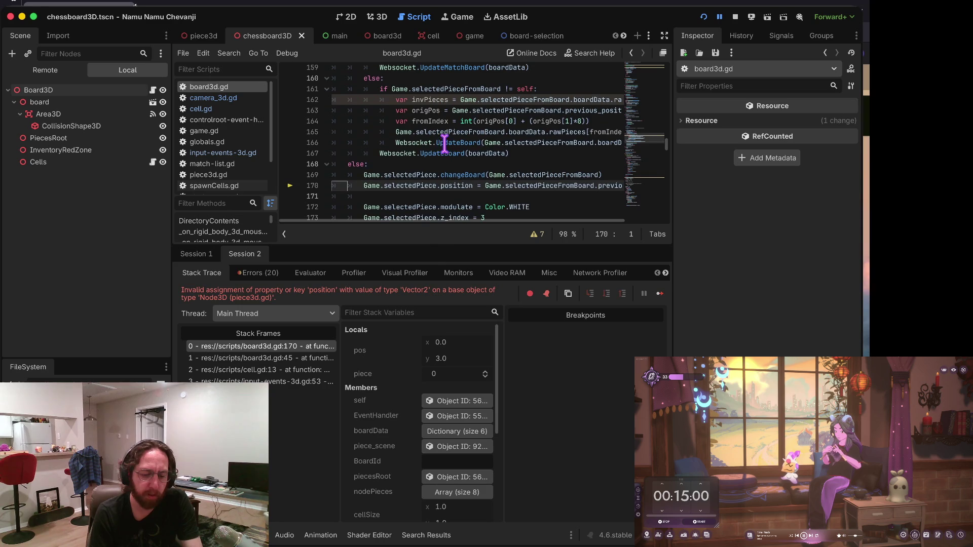
left_click_drag(434, 246, 439, 394)
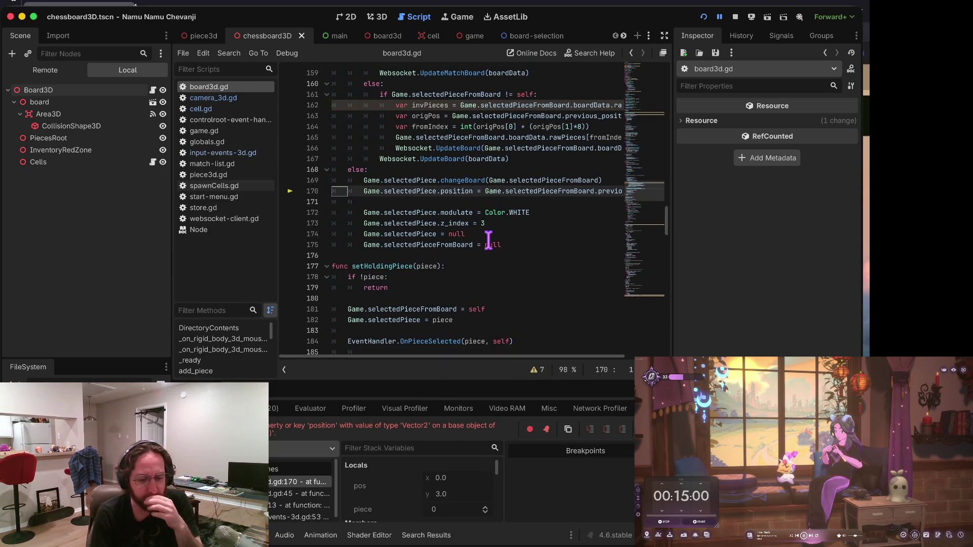
scroll(488, 252, "right", 3)
scroll(488, 252, "left", 2)
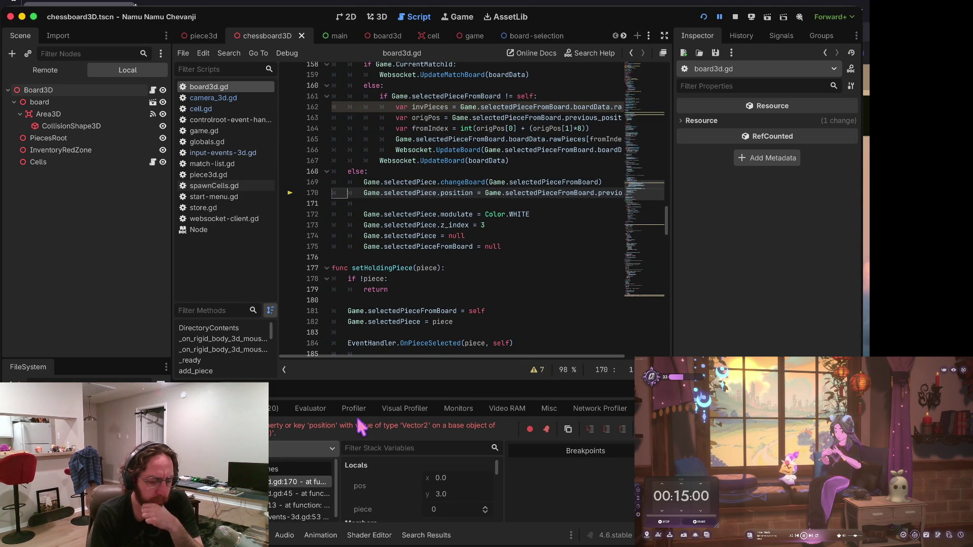
mouse_move(378, 313)
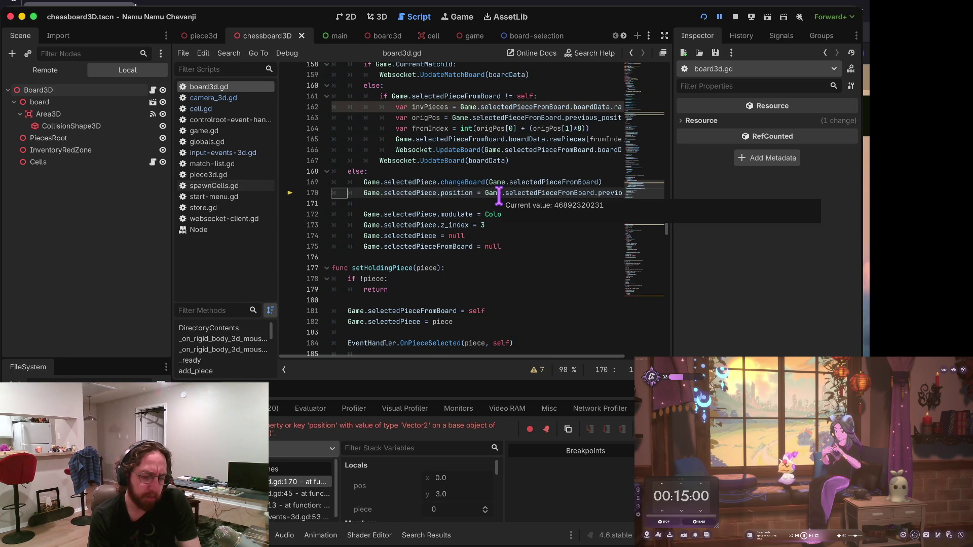
scroll(502, 212, "right", 2)
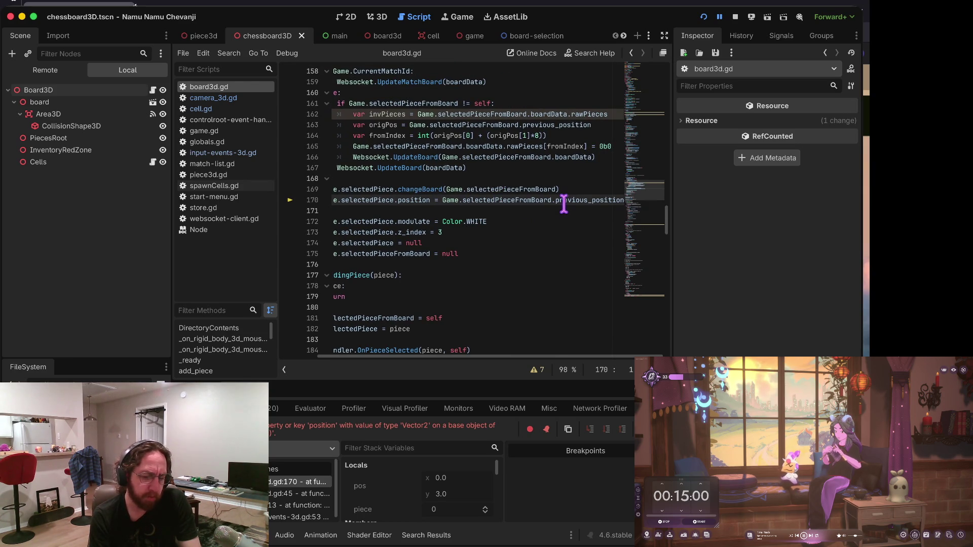
mouse_move(565, 204)
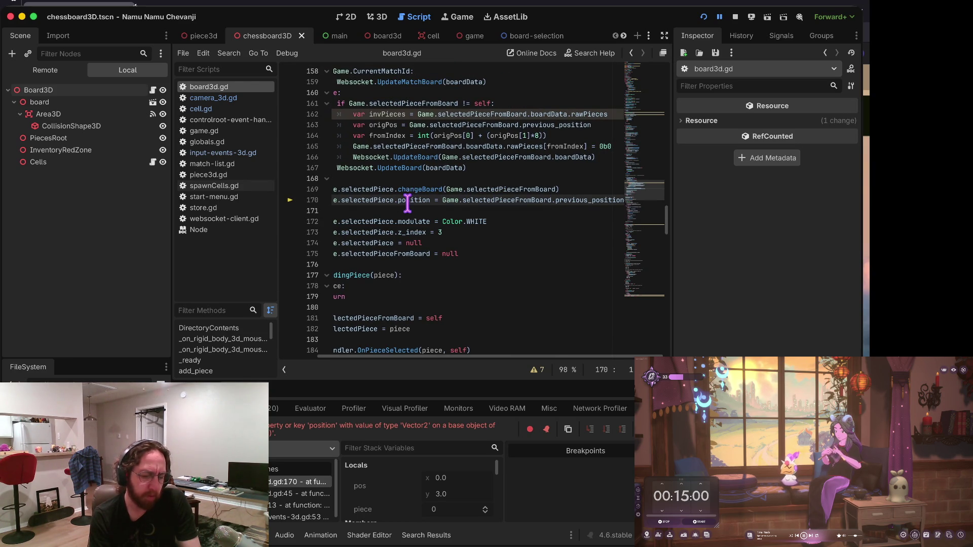
left_click(568, 201)
key("F12")
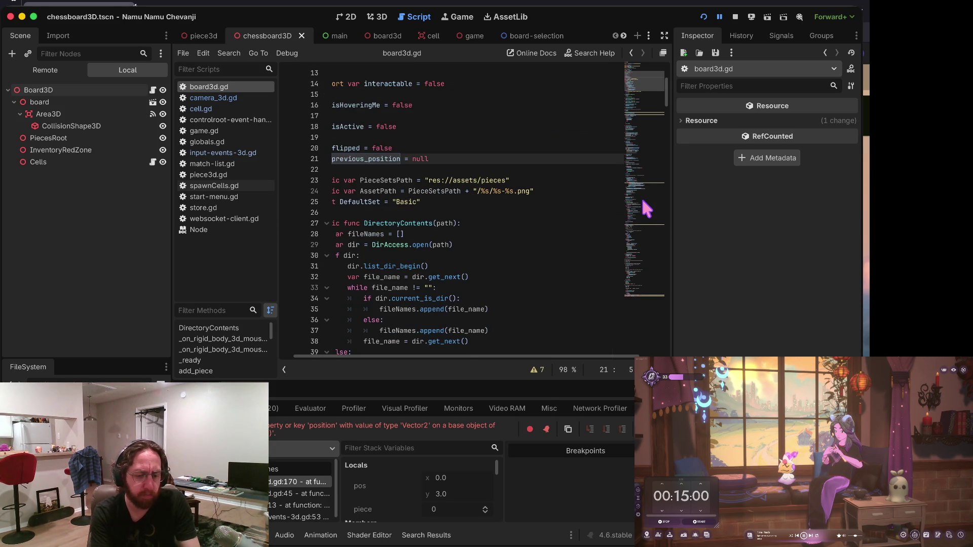
Find the previous_position assignment and its uses in board3d.gd, down to line 170.
key("F3")
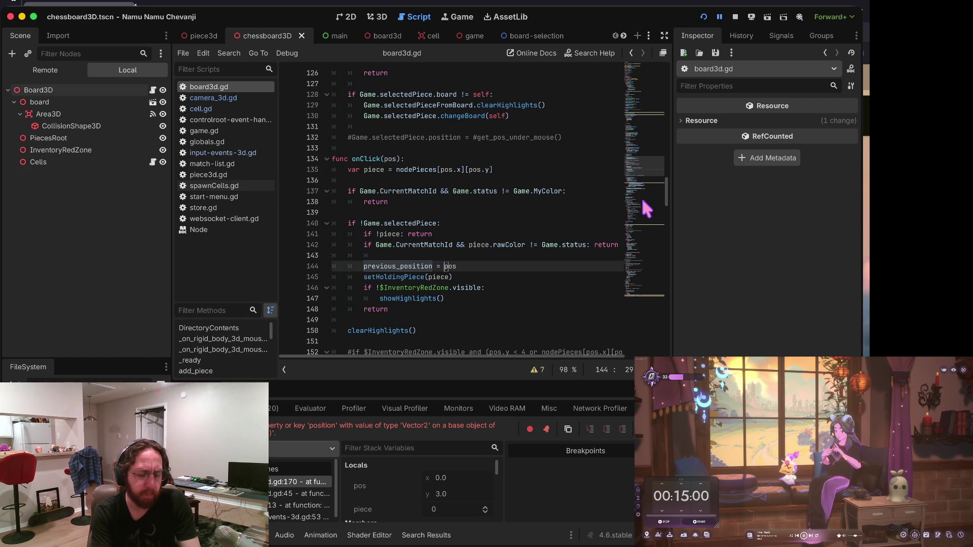
key("F3")
key("shift+F3")
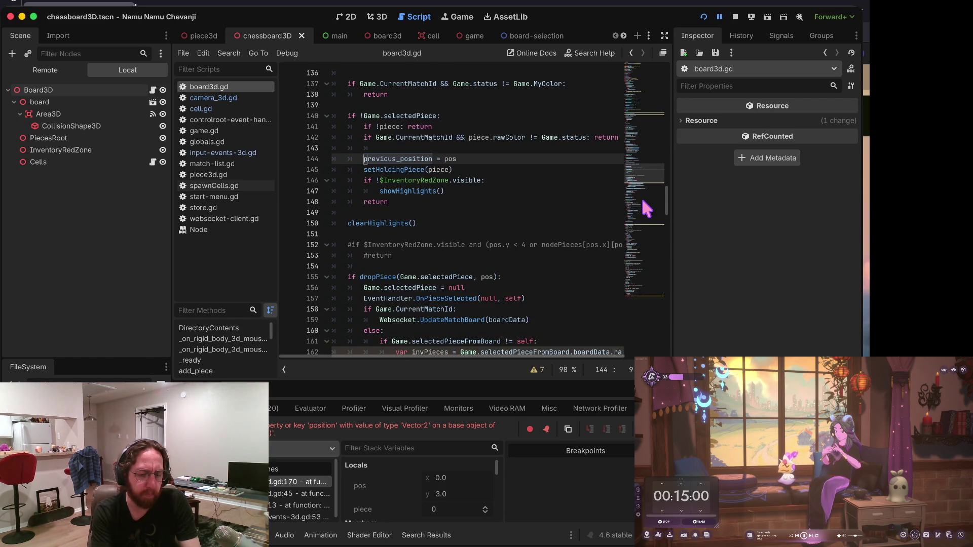
key("F3")
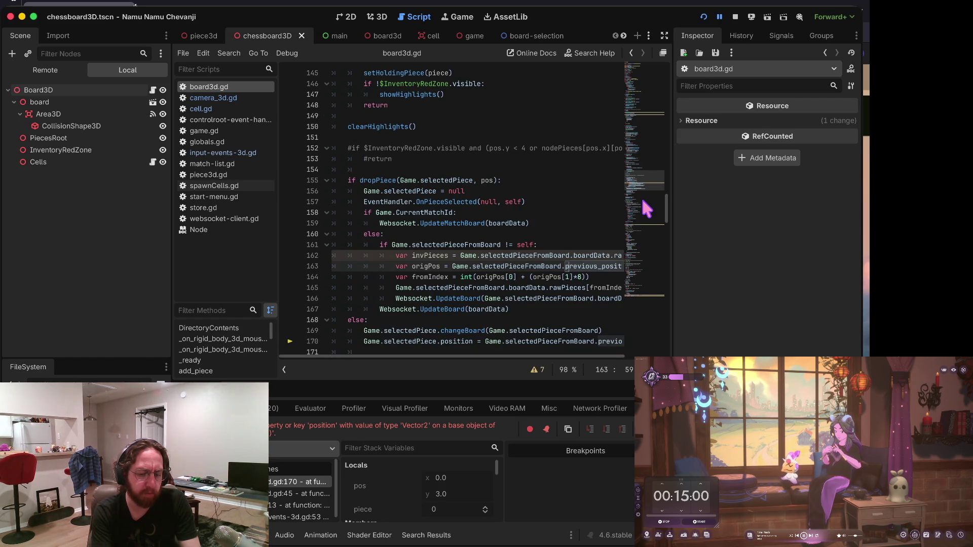
key("Down")
key("Home")
key("ctrl+Right")
key("ctrl+Right")
key("ctrl+Right")
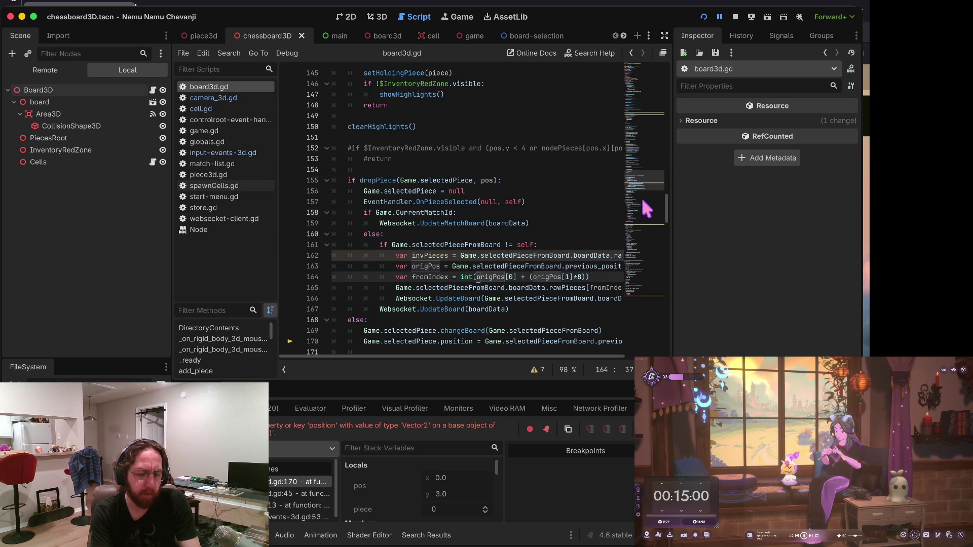
key("Up")
key("ctrl+Left")
key("ctrl+Left")
key("ctrl+Left")
key("Down")
key("Down")
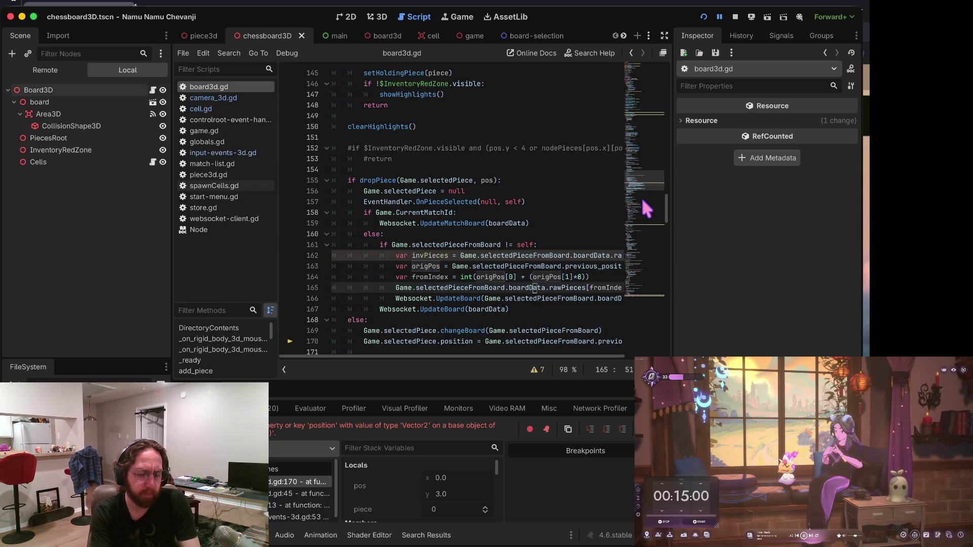
scroll(643, 201, "down", 4)
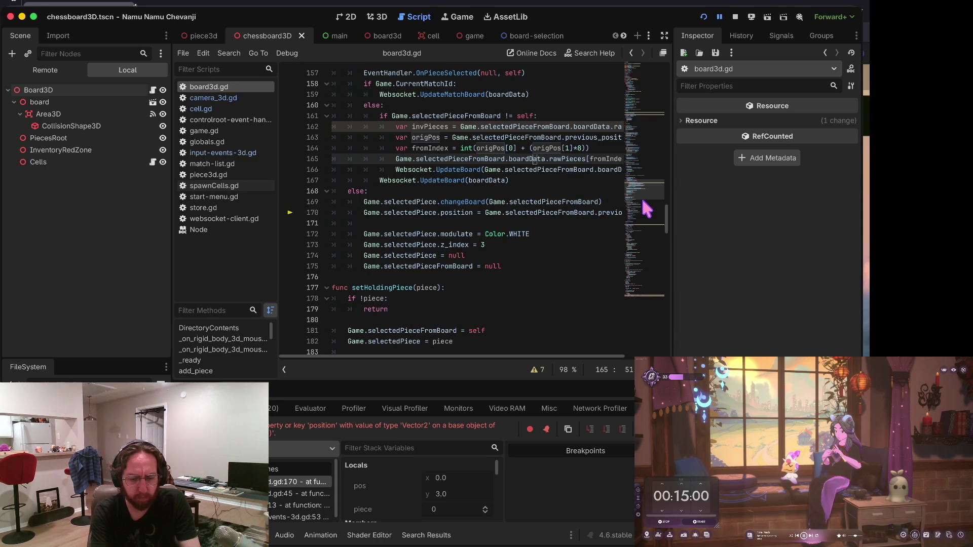
key("Down")
key("Down")
key("Down")
key("Home")
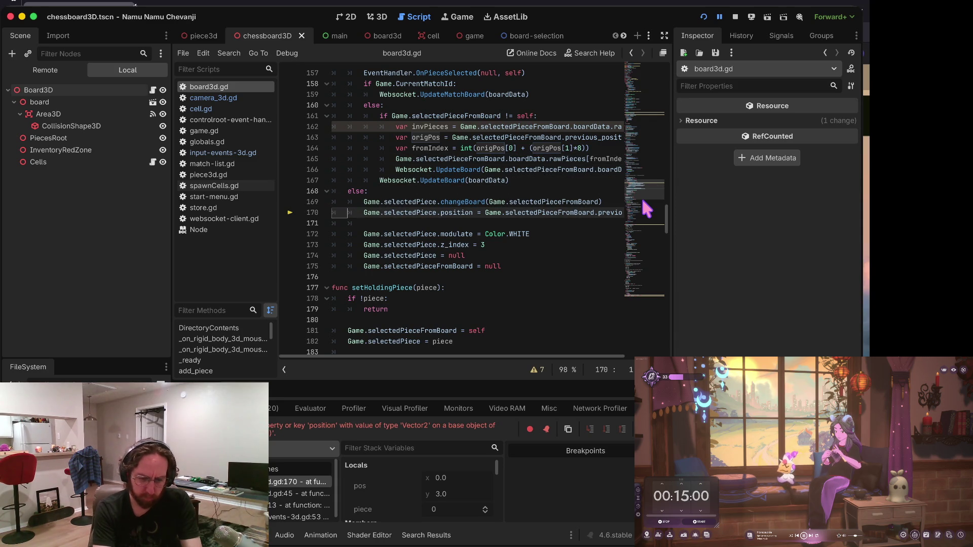
Add a 'var v3' line above the position assignment holding the previous_position expression.
key("Up")
key("End")
key("Return")
type("var ")
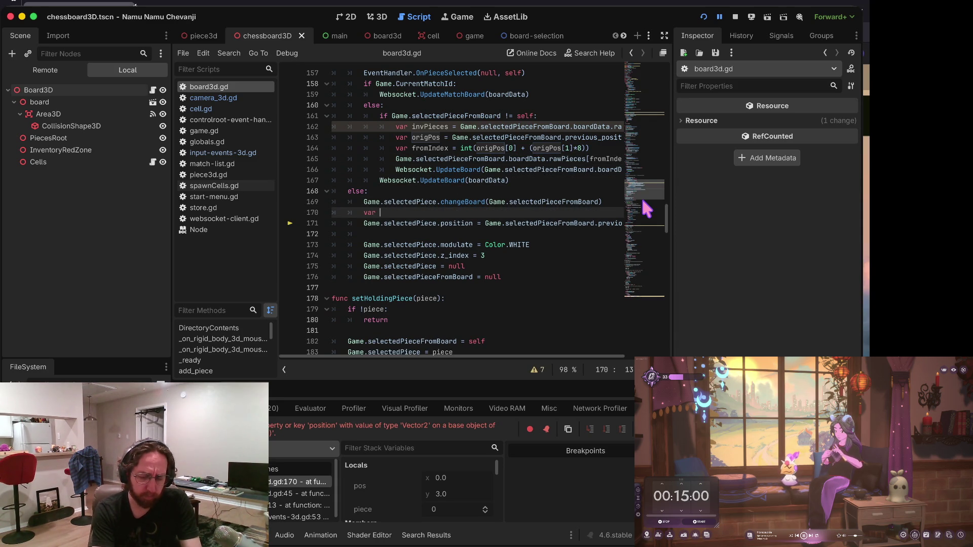
type("v3vers")
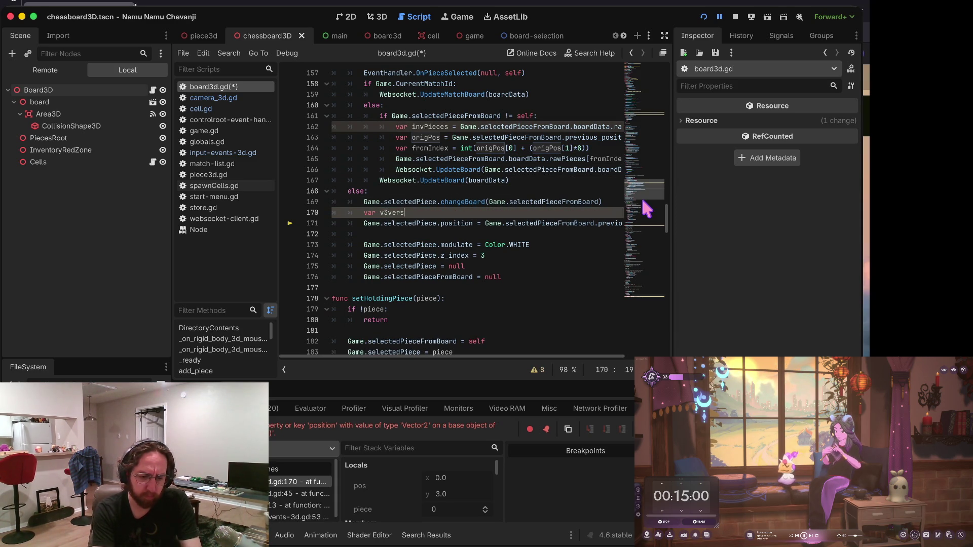
key("Down")
key("ctrl+space")
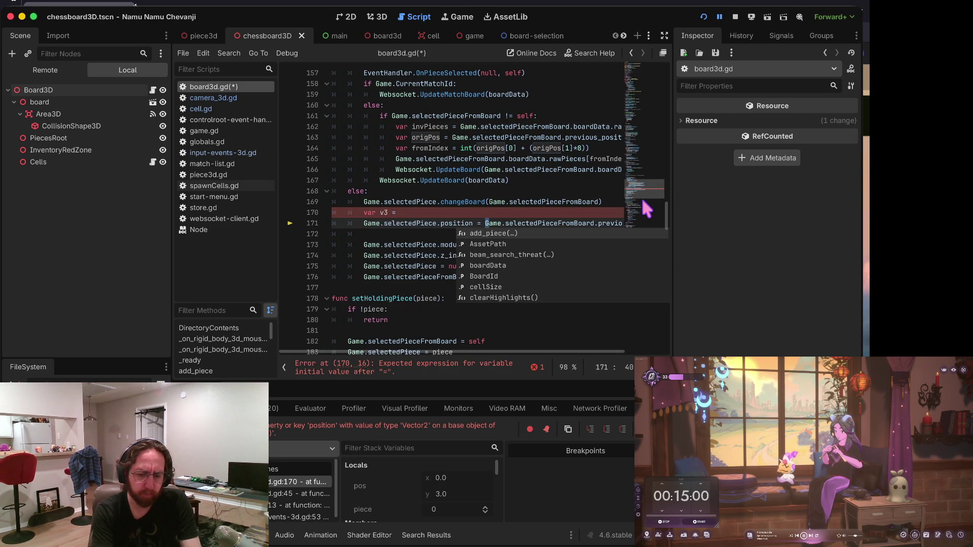
key("Up")
key("End")
type("Game.selectedPieceFromBoard.previous_position")
key("Down")
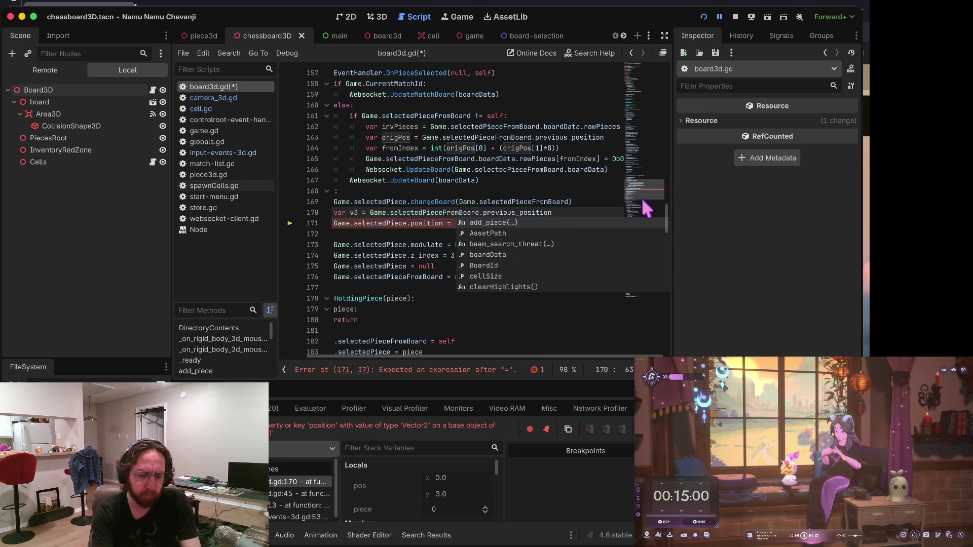
key("ctrl+space")
key("Up")
Convert previous_position into Vector3(v3.x, 0, v3.y) on the new line.
key("Return")
type("v3")
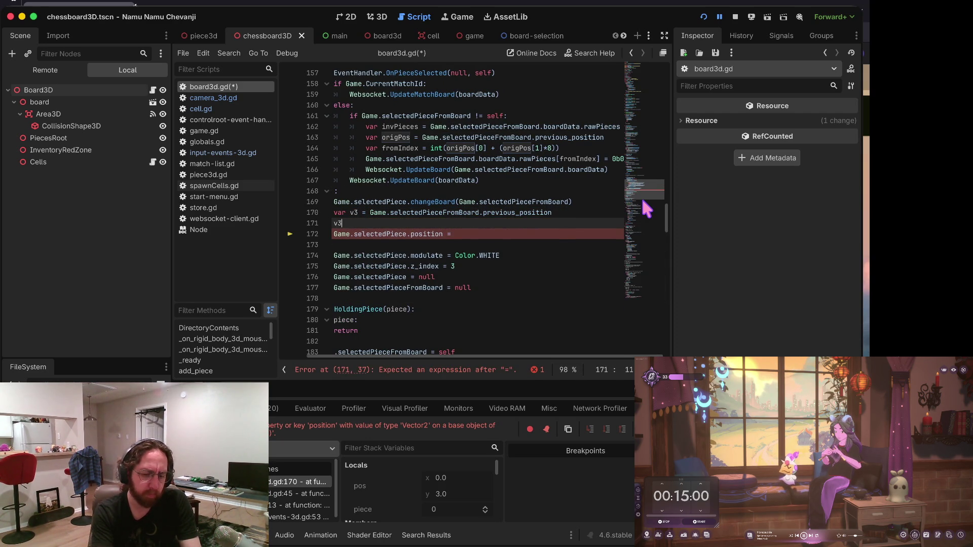
type(".y =")
key("Up")
key("Home")
type("Vector3(")
key("End")
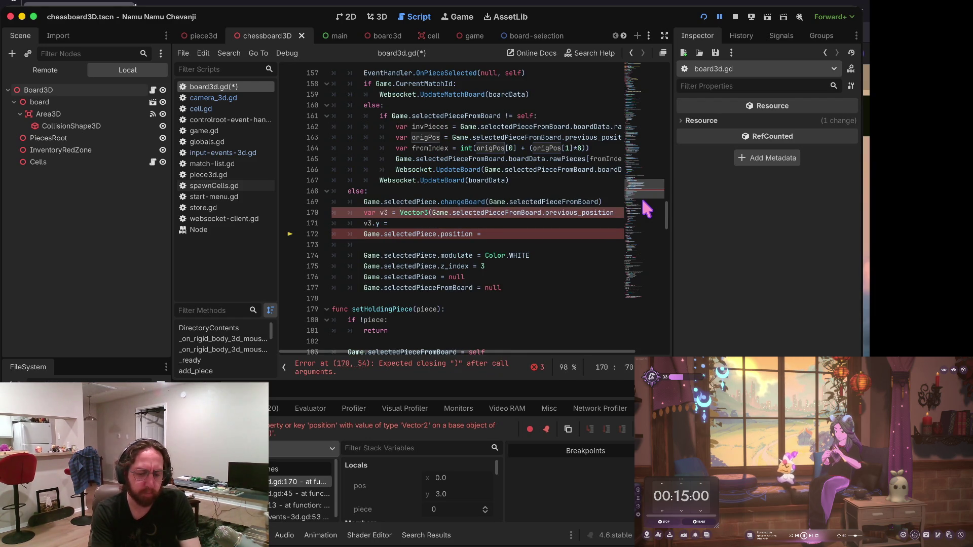
key("ctrl+z")
key("ctrl+z")
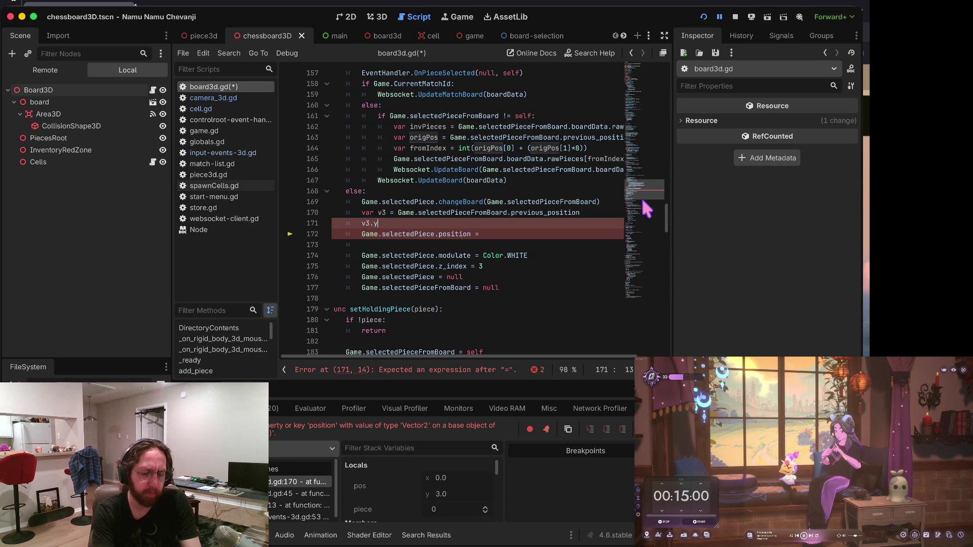
type("= Vector")
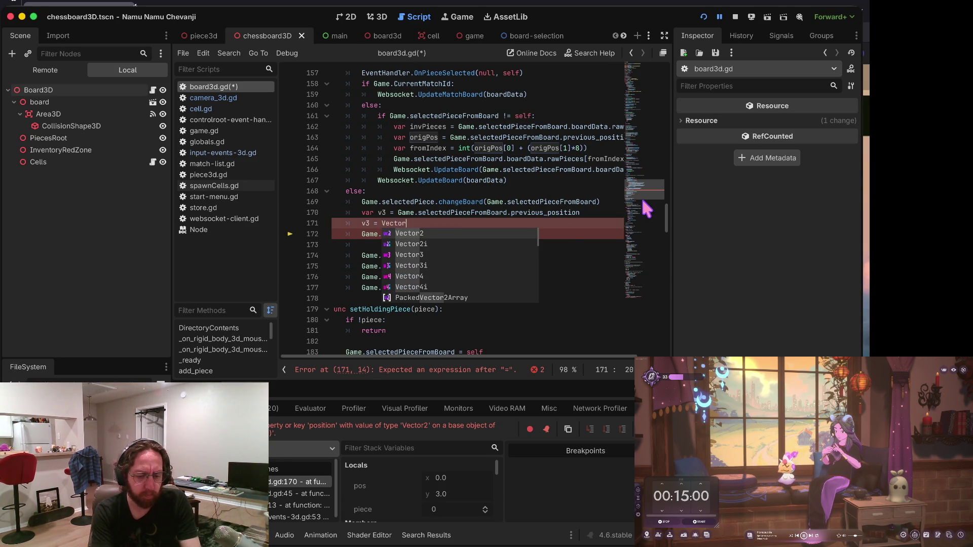
type("3(")
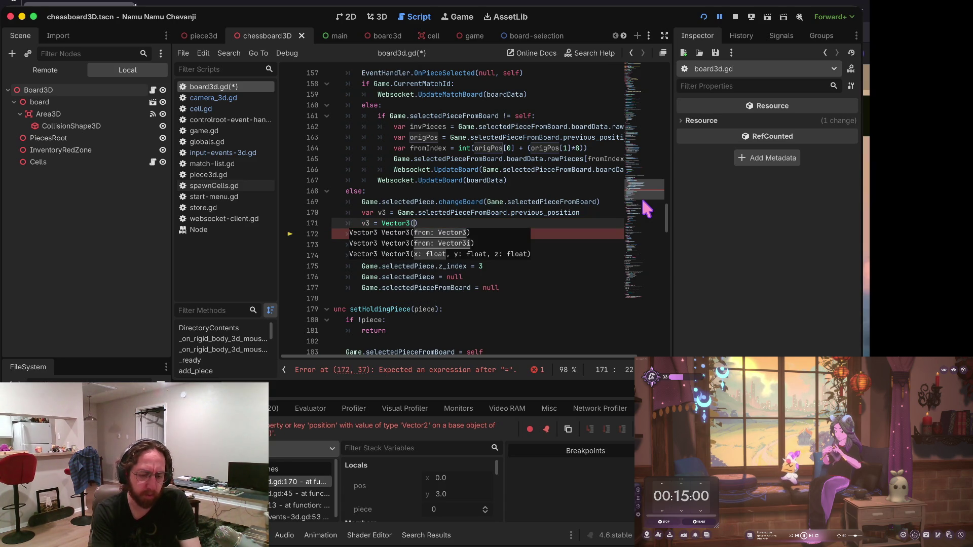
type("v3.x")
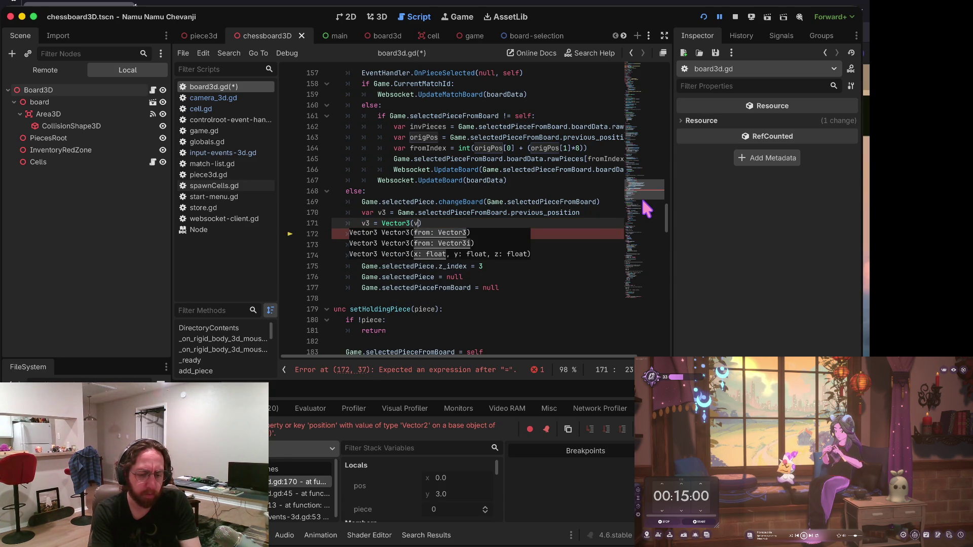
type(", 0")
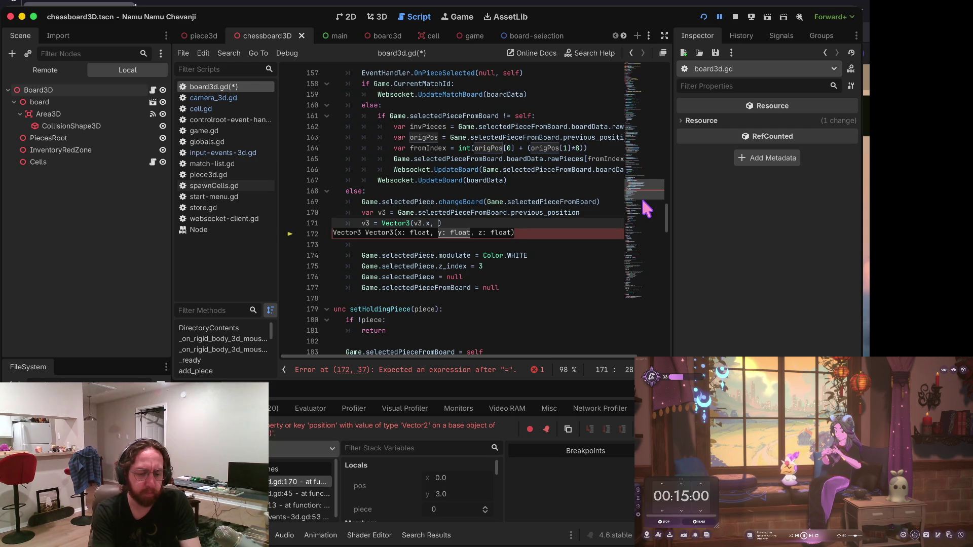
type(", v3")
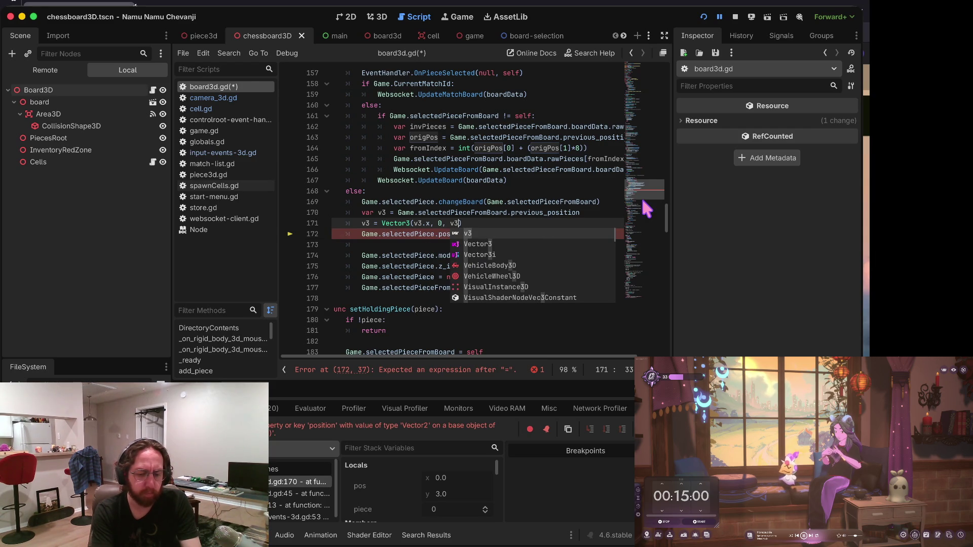
key("BackSpace")
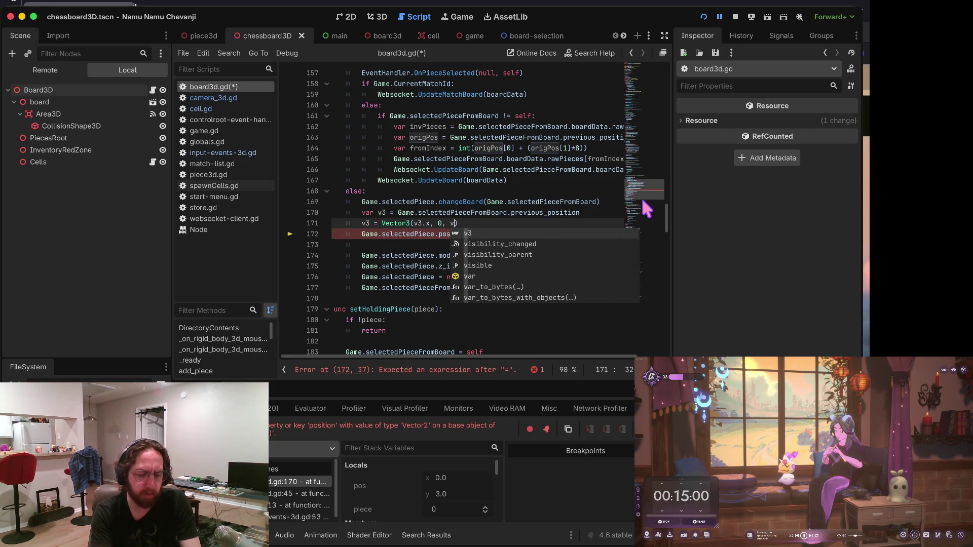
type(".y")
Rename v3 to v, end line 172 with '= v', then save and run the game.
key("Up")
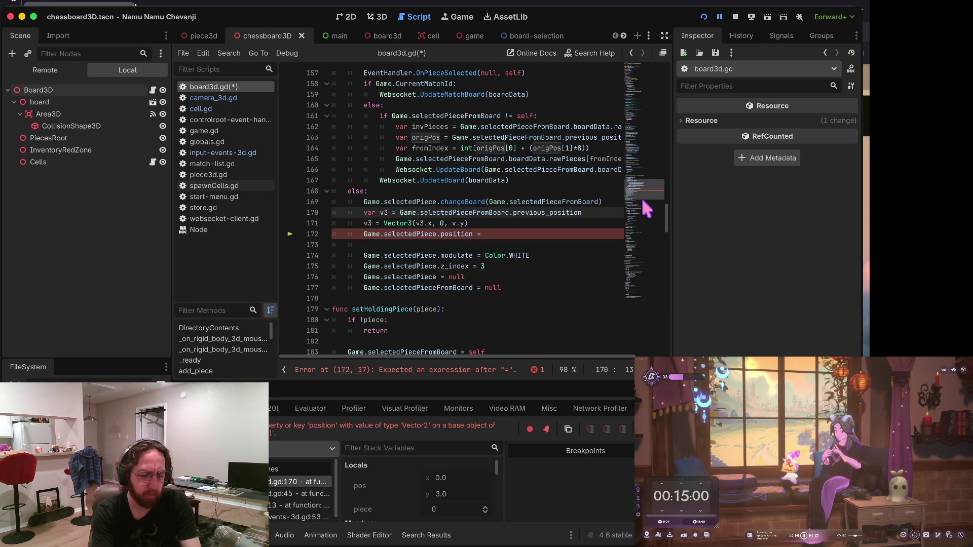
key("BackSpace")
key("Down")
key("BackSpace")
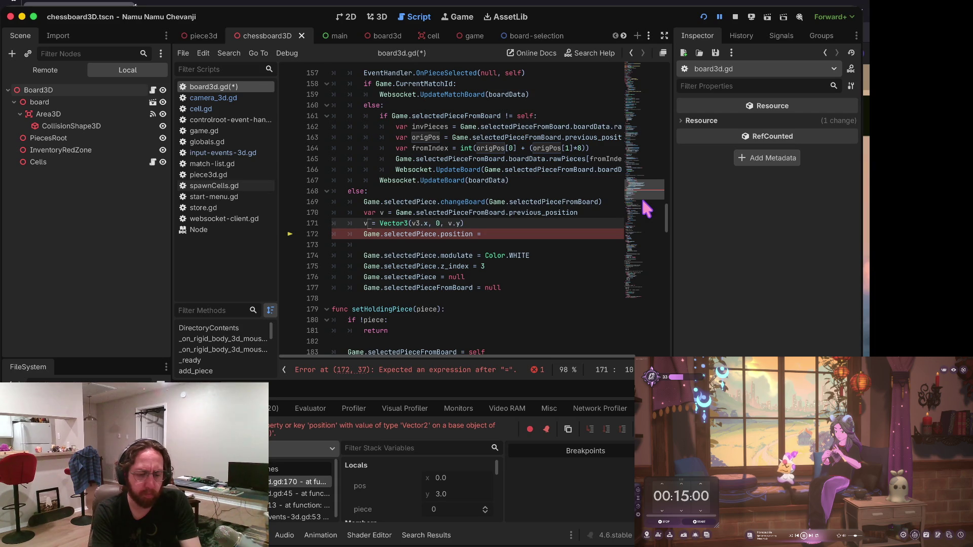
key("BackSpace")
key("Down")
key("End")
type("v")
key("ctrl+s")
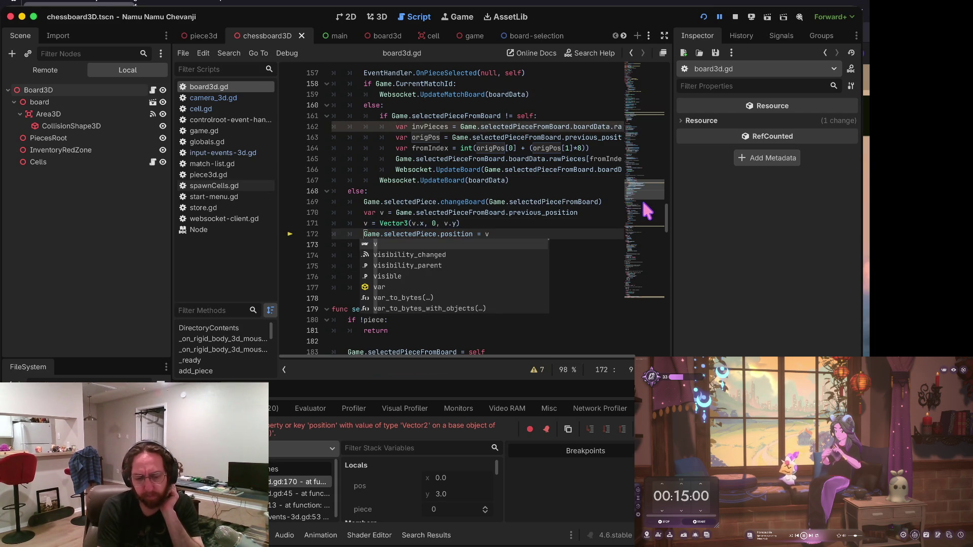
key("F5")
Log in and drop the held piece on a board cell to reproduce the debugger break.
left_click(463, 275)
left_click(430, 363)
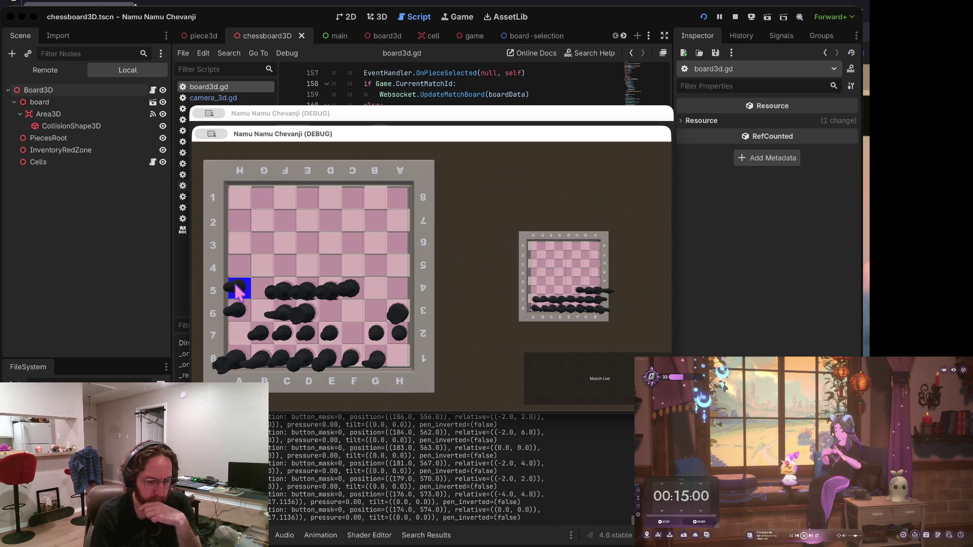
left_click(234, 263)
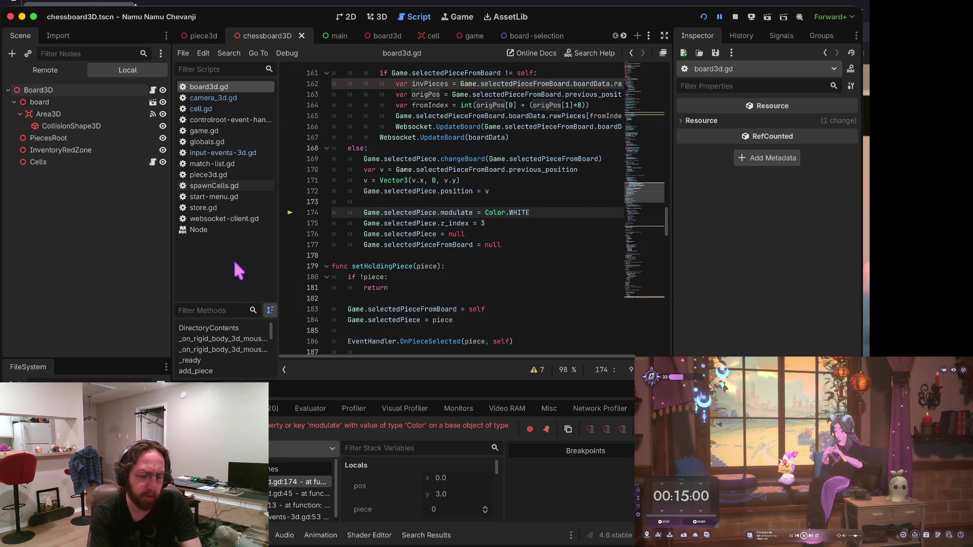
Comment out the modulate and z_index lines 174–175, save, and relaunch the game.
key("super+k")
key("ctrl+Right")
key("ctrl+Right")
key("ctrl+Right")
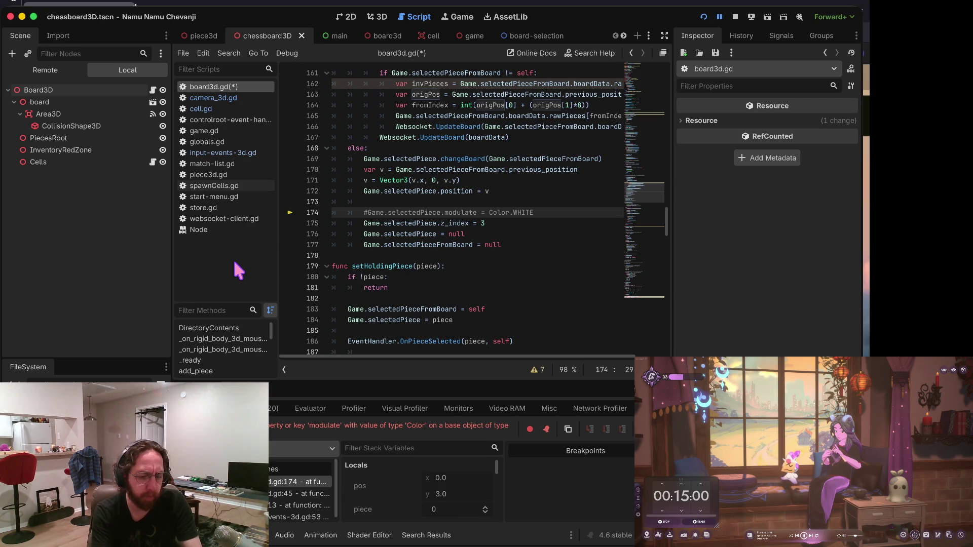
key("super+s")
key("Down")
key("super+k")
key("Down")
key("alt+Right")
key("alt+Right")
key("alt+Right")
key("Down")
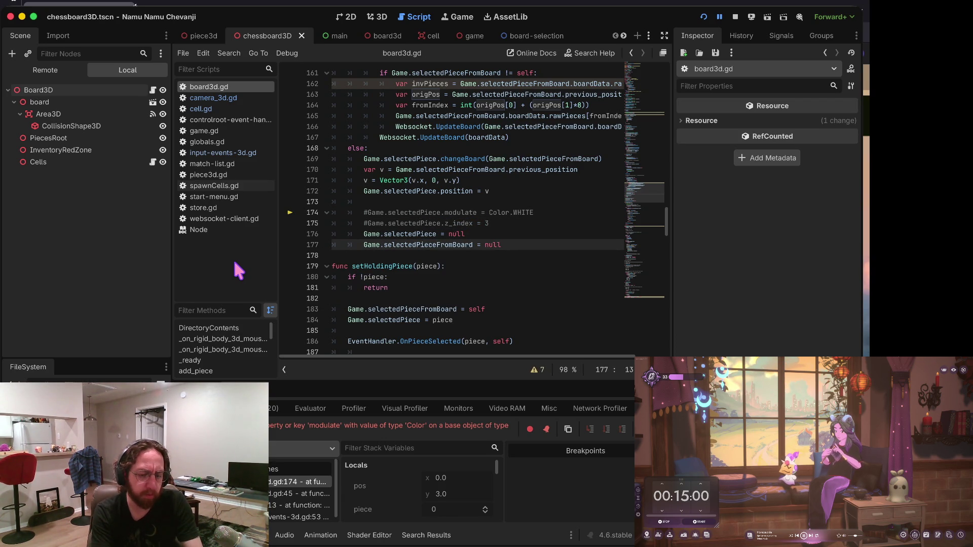
key("super+b")
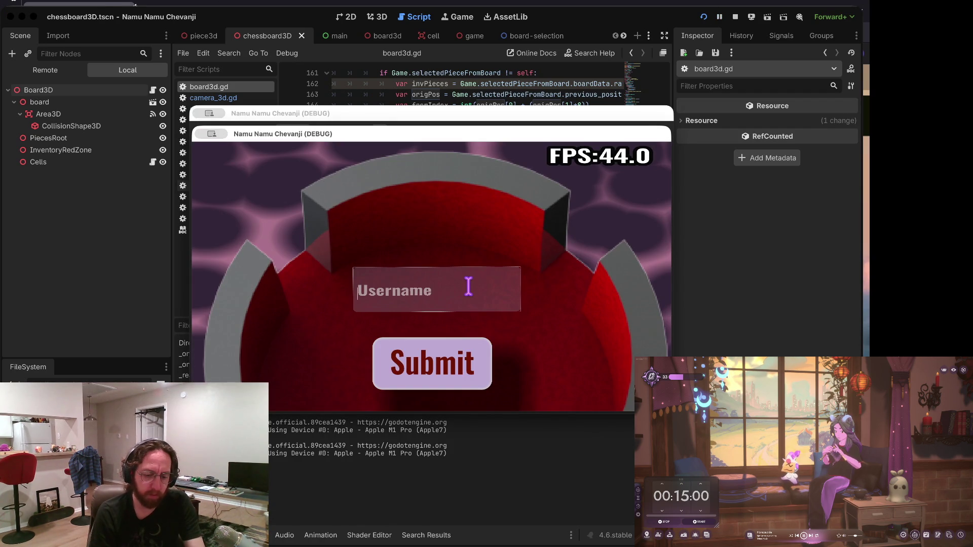
Log in, pick up the black piece on A5, move it across the board, then stop the game.
left_click(449, 352)
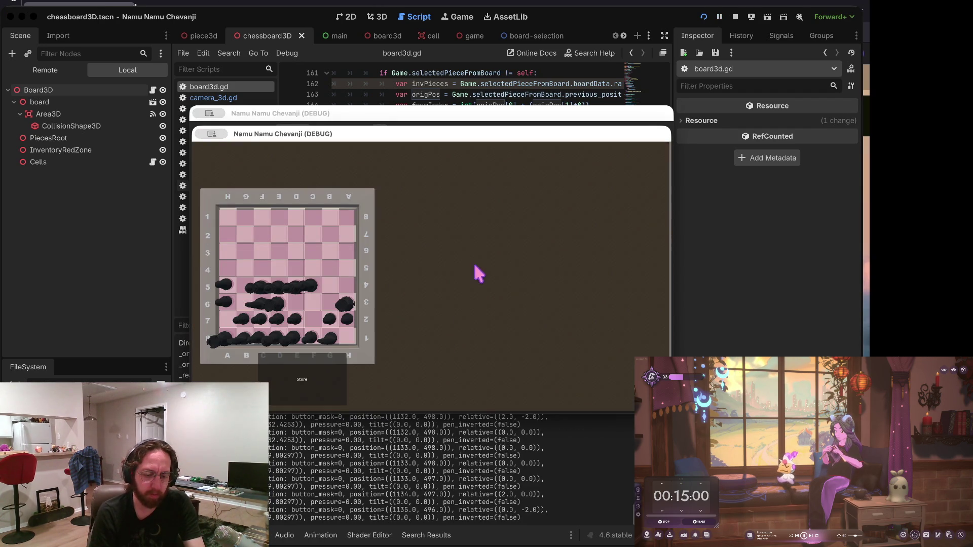
left_click(558, 412)
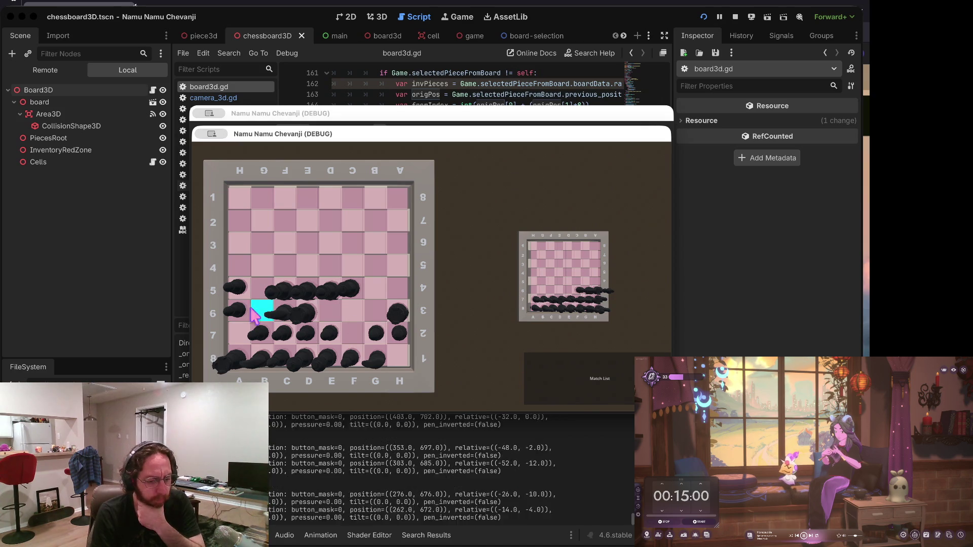
left_click(236, 292)
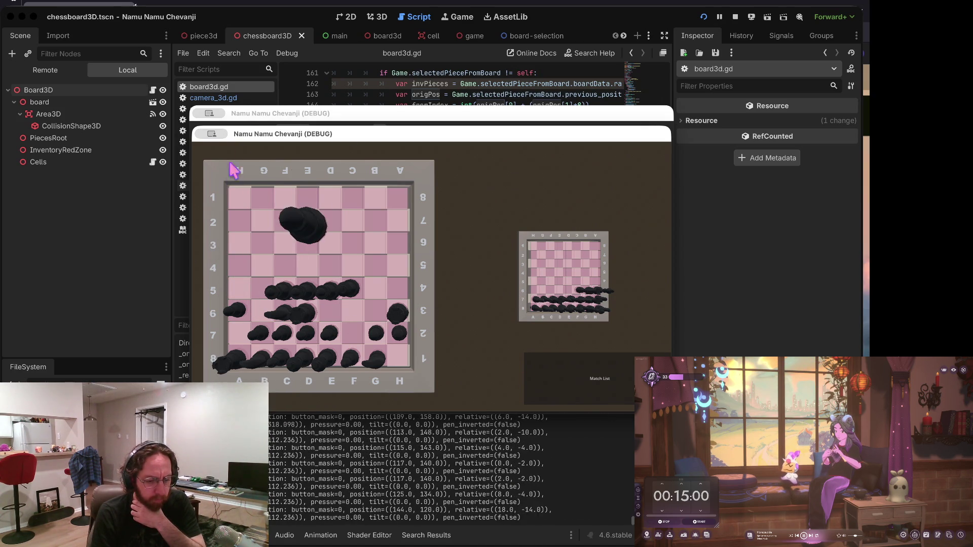
left_click(244, 239)
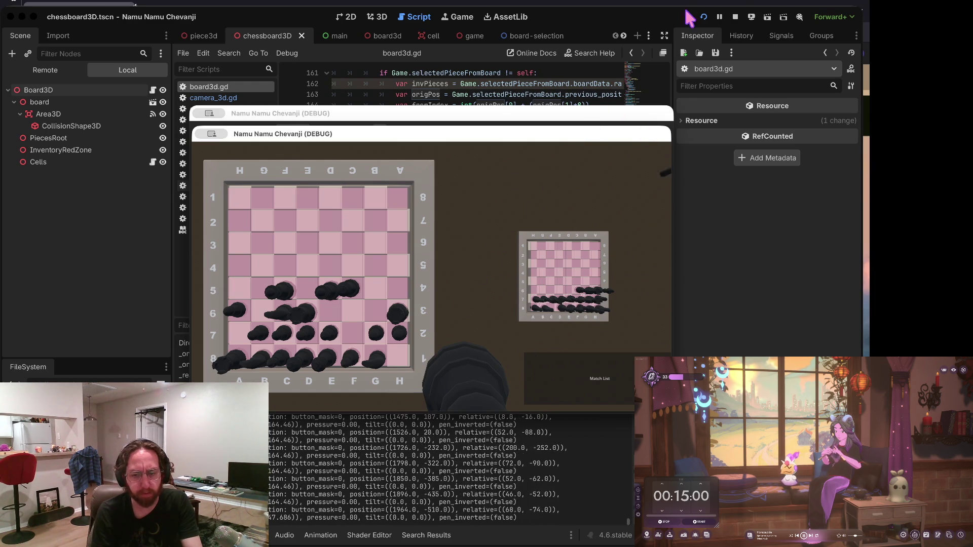
left_click(736, 17)
Open input-events-3d.gd and look through its pieceSelected code.
left_click(560, 159)
scroll(522, 162, "up", 4)
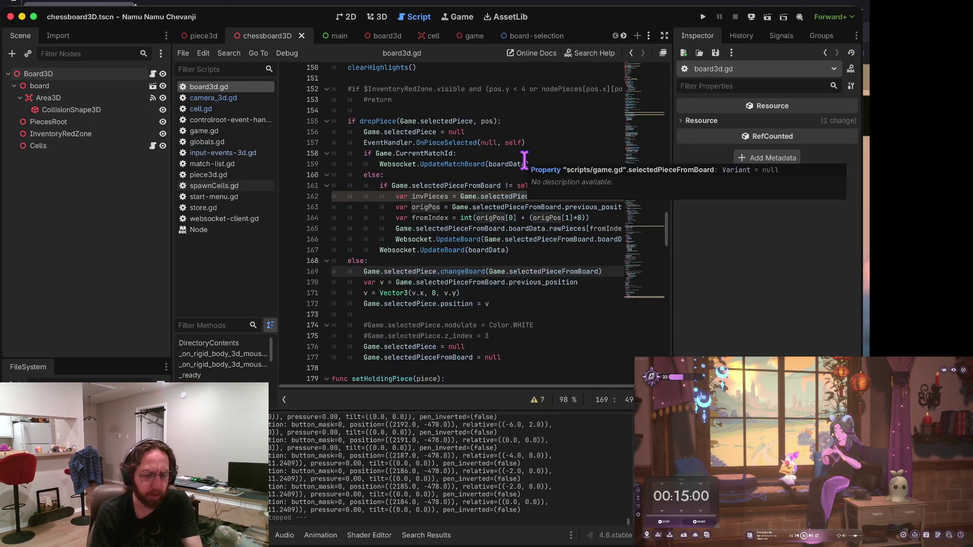
left_click(226, 108)
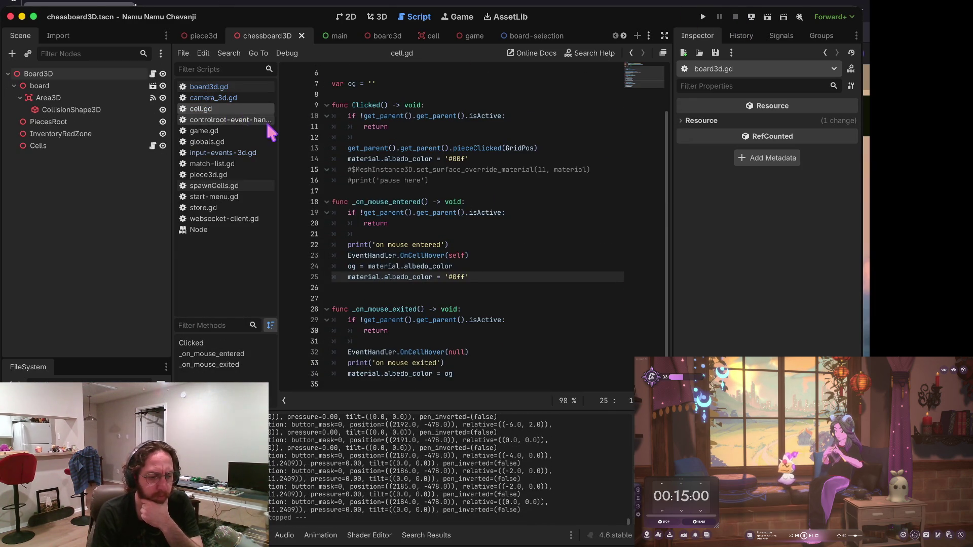
left_click(250, 152)
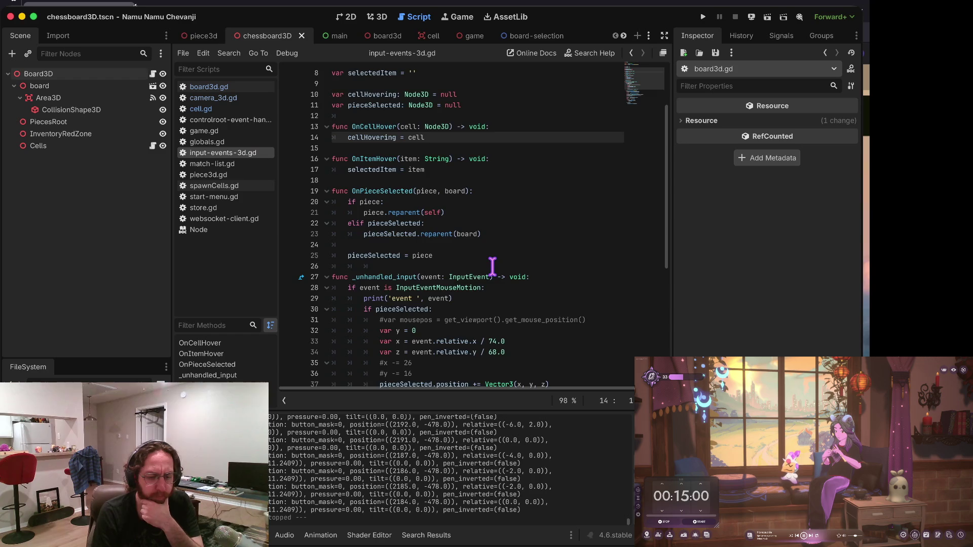
scroll(477, 261, "down", 2)
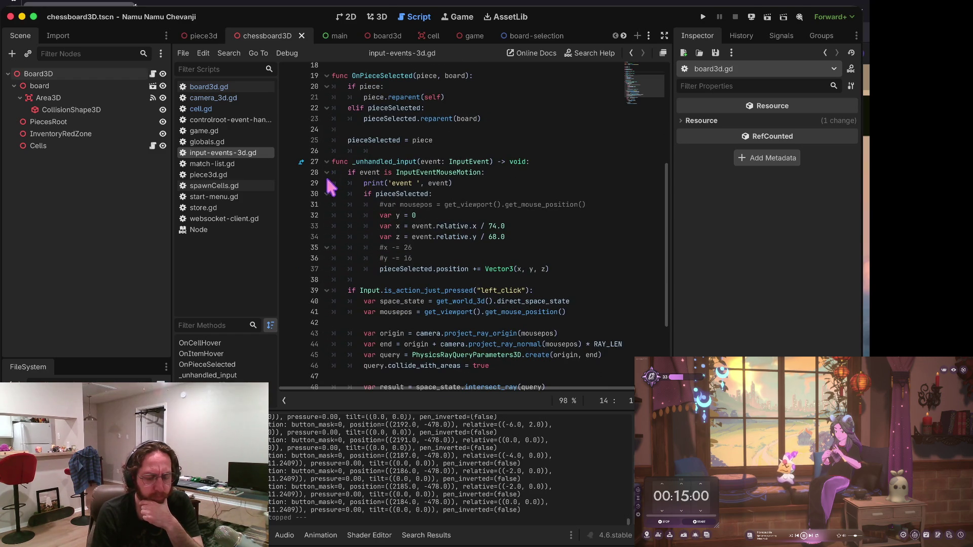
left_click_drag(398, 184, 393, 195)
double_click(394, 202)
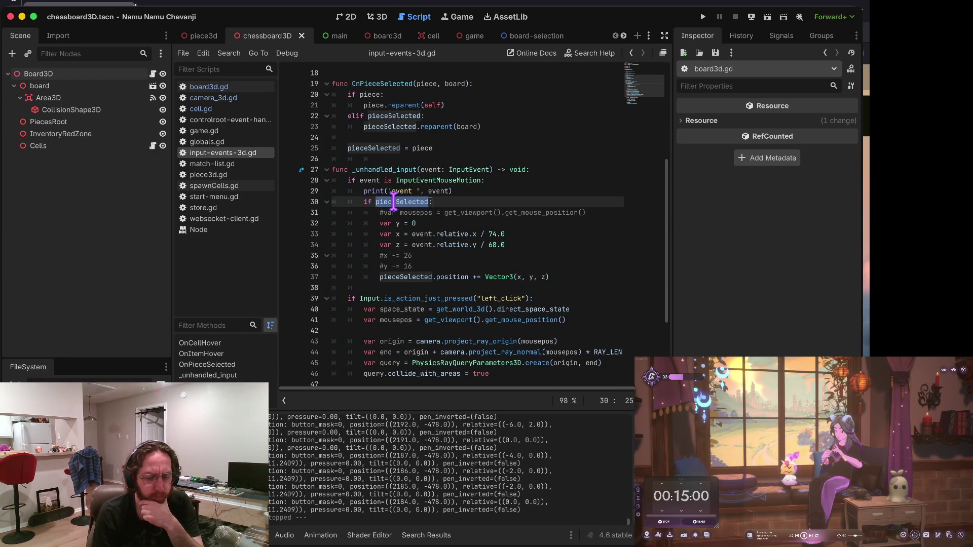
scroll(605, 164, "up", 2)
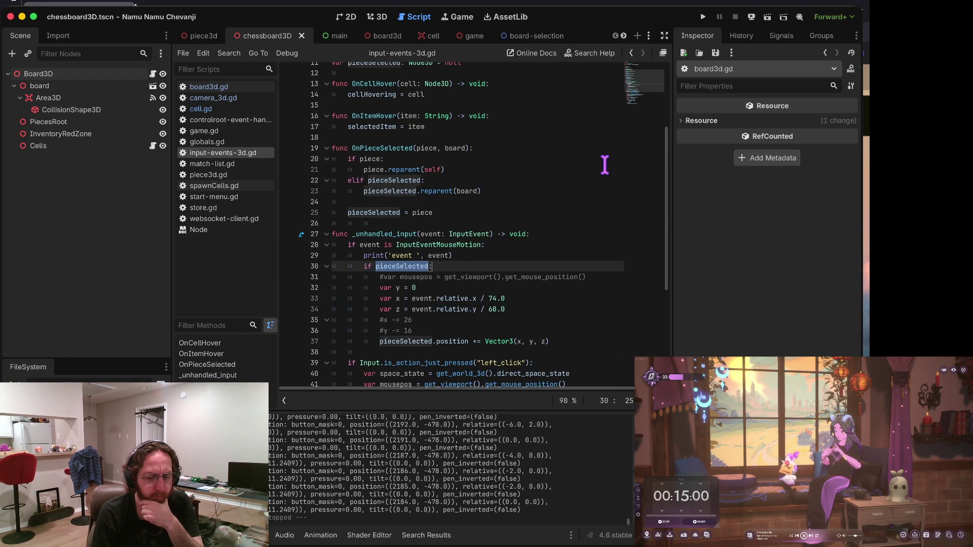
scroll(526, 234, "down", 6)
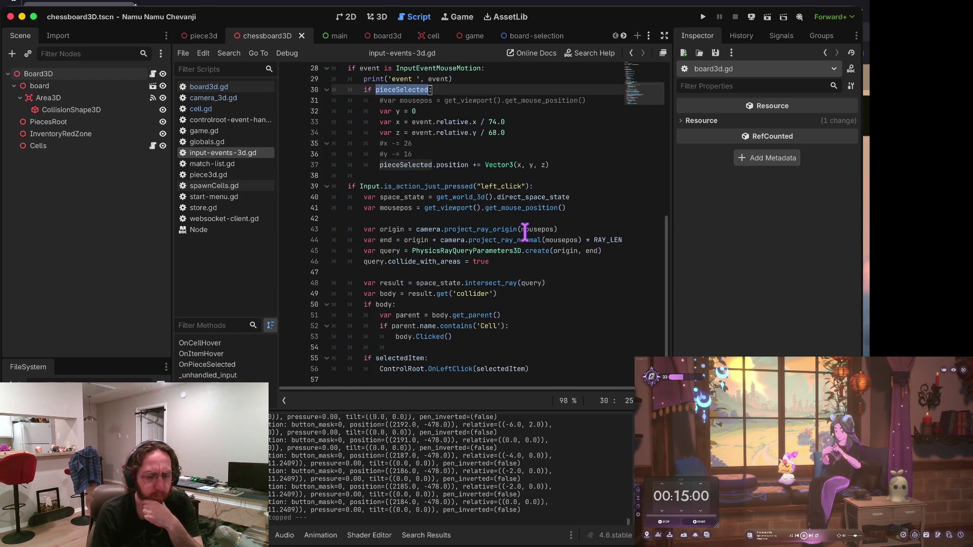
scroll(561, 167, "down", 1)
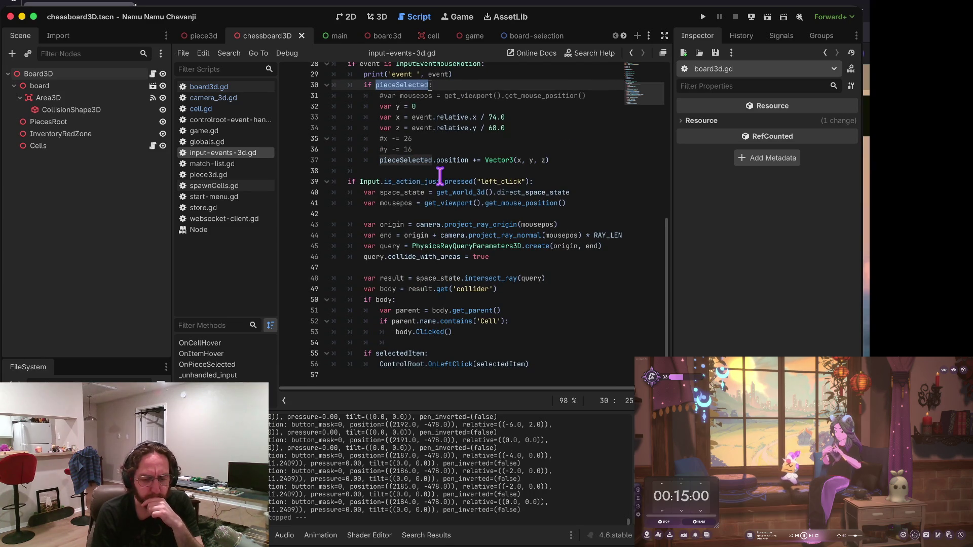
mouse_move(420, 282)
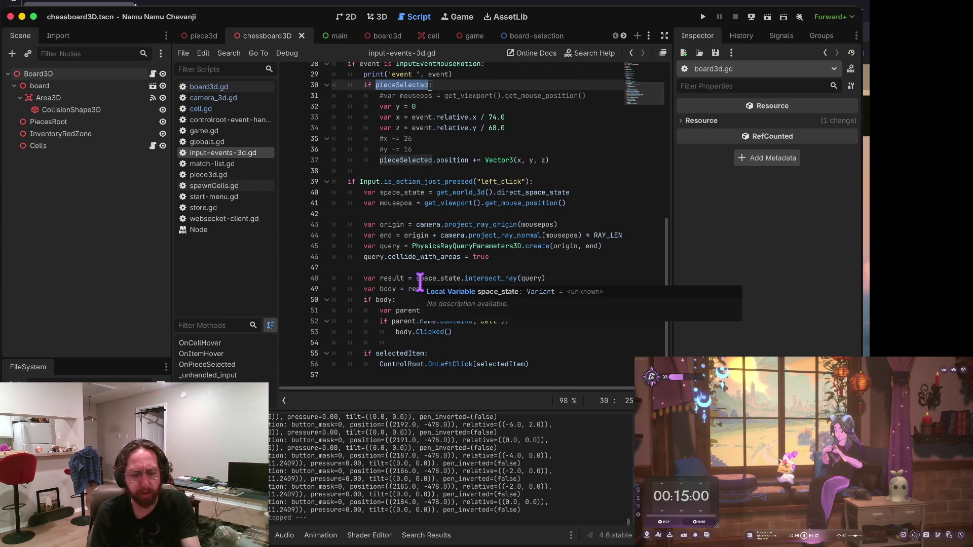
scroll(550, 186, "up", 1)
Insert an empty line 40 under the left_click check in _unhandled_input.
left_click(550, 185)
left_click(550, 186)
key("Return")
type("pro")
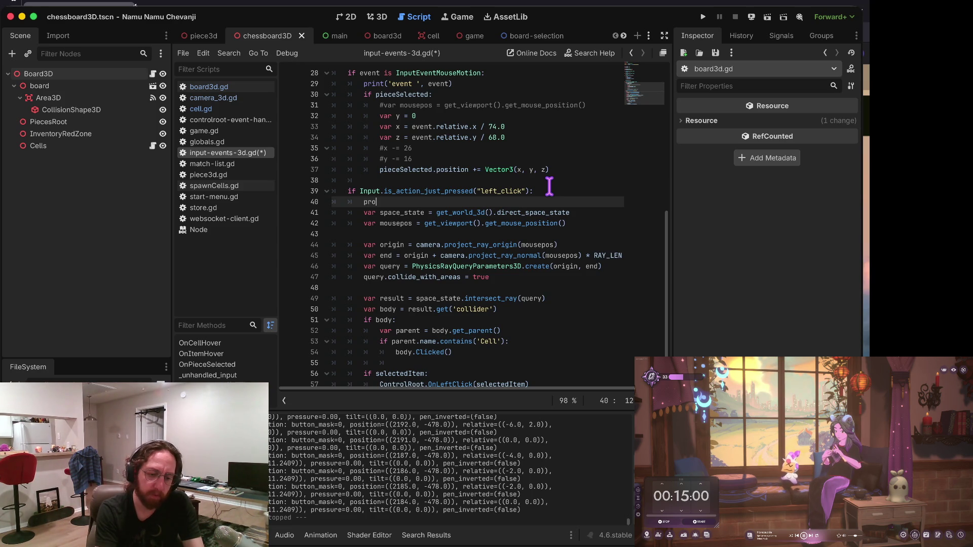
key("BackSpace")
key("Home")
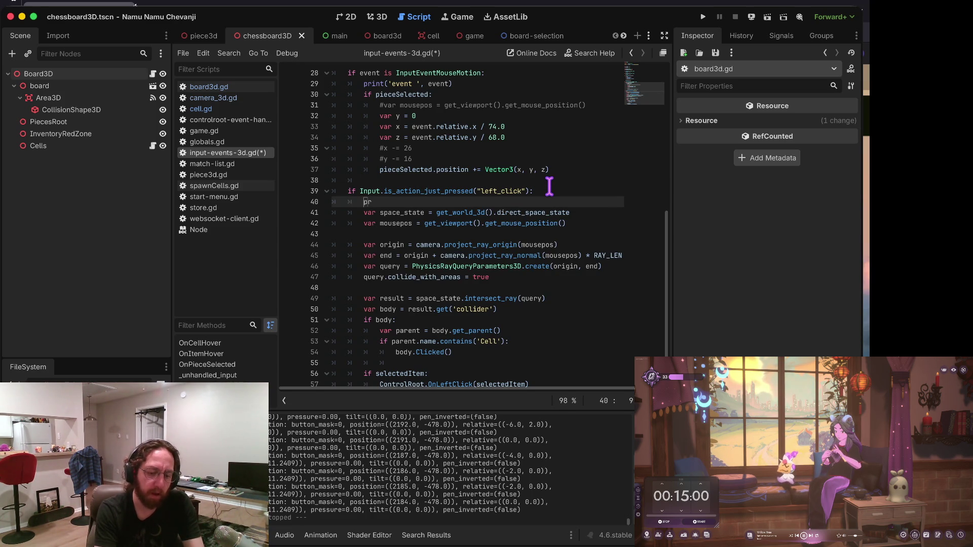
key("ctrl+shift+k")
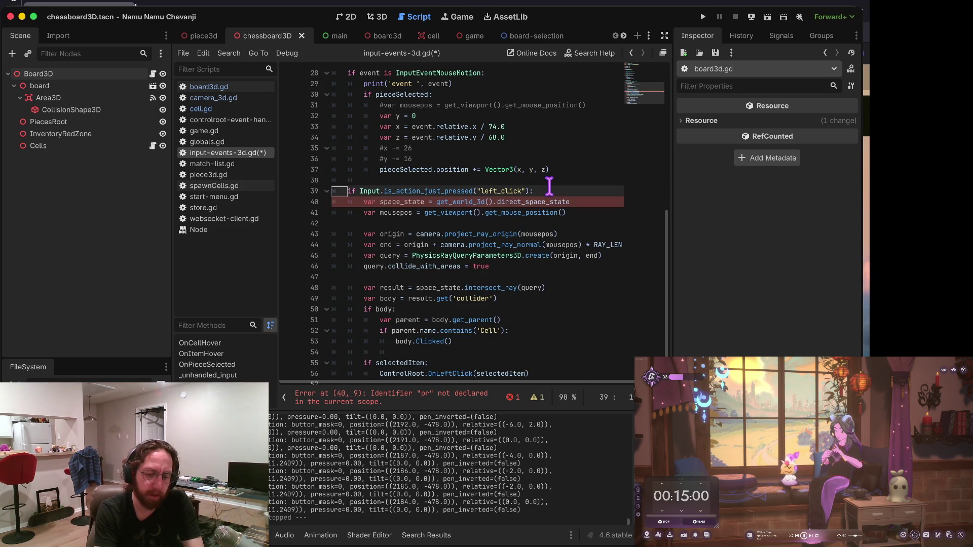
key("Up")
key("Up")
key("Up")
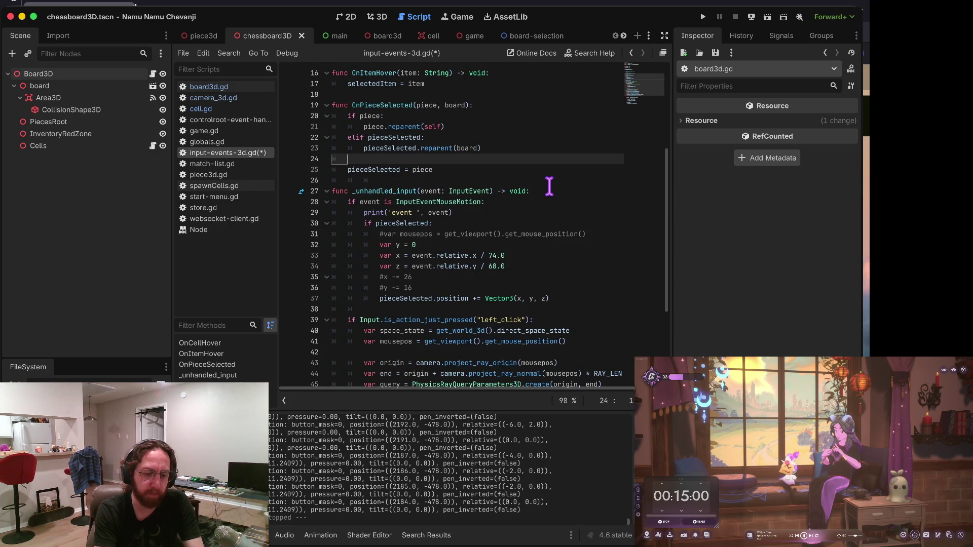
key("Up")
key("Up")
key("Up")
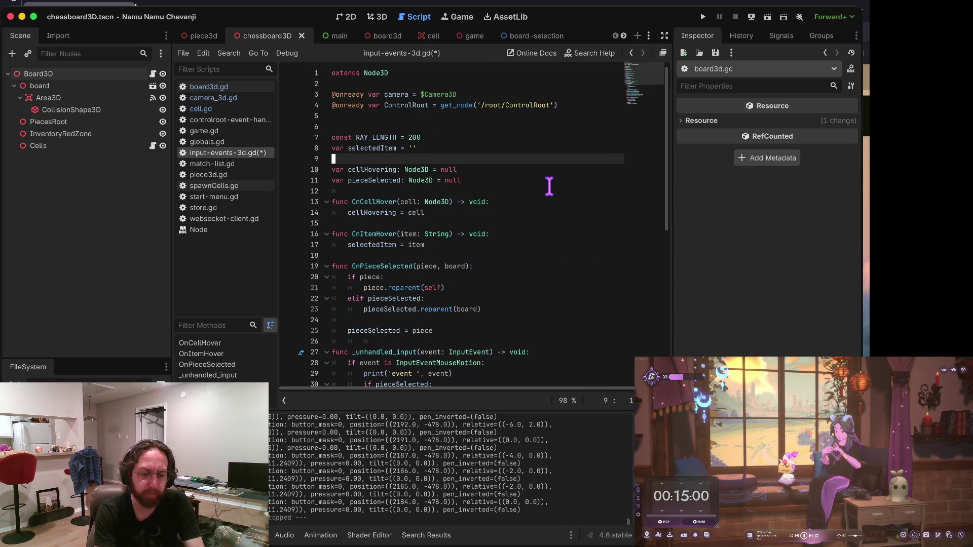
key("Down")
key("Down")
key("Down")
key("Up")
key("Up")
key("Up")
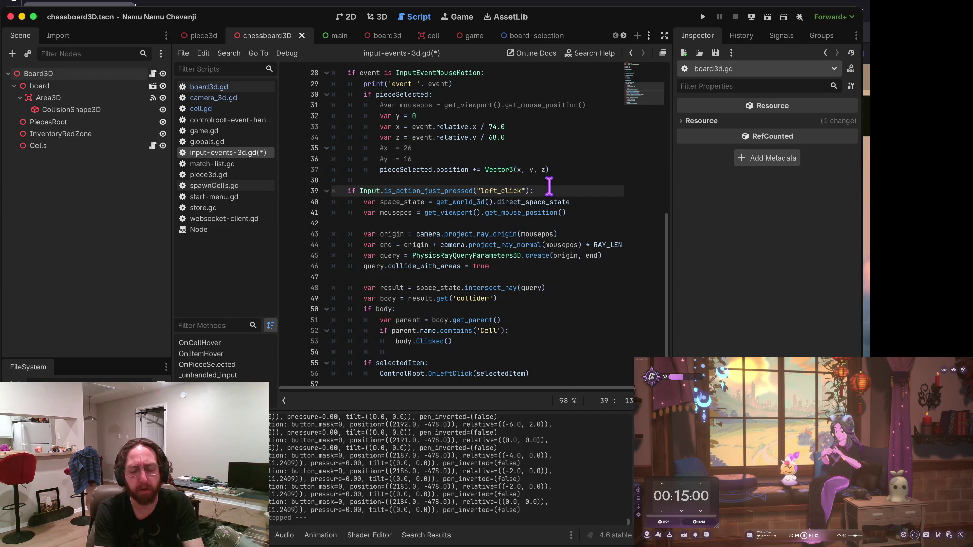
key("ctrl+Right")
key("ctrl+Right")
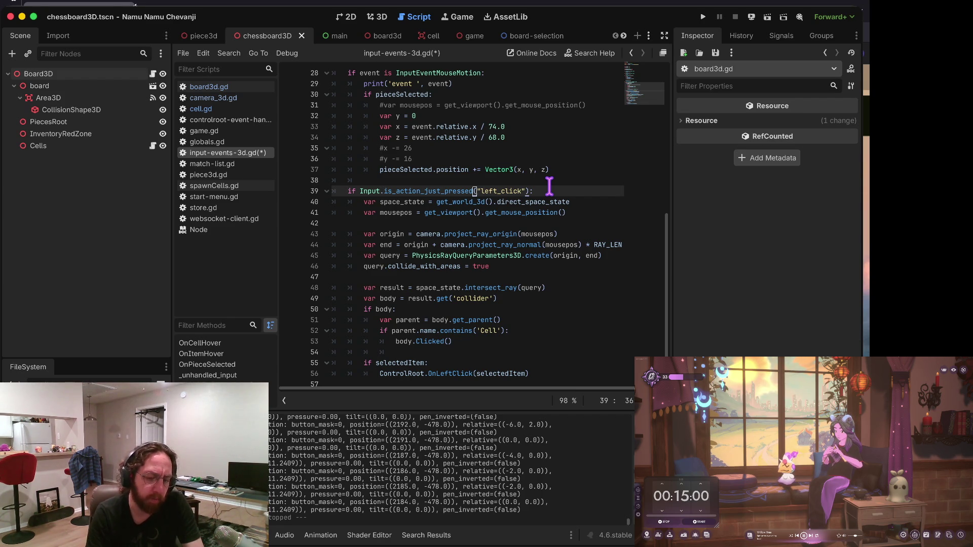
key("End")
key("Return")
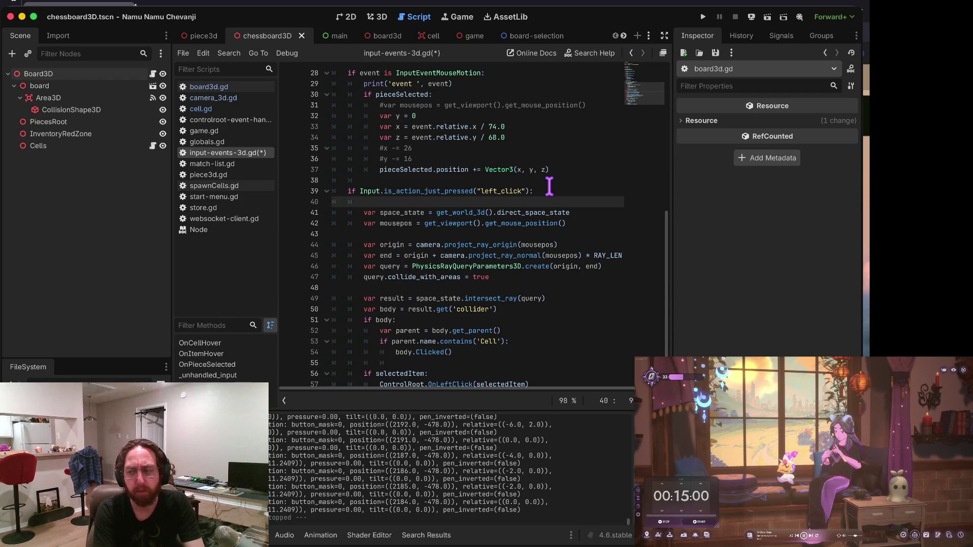